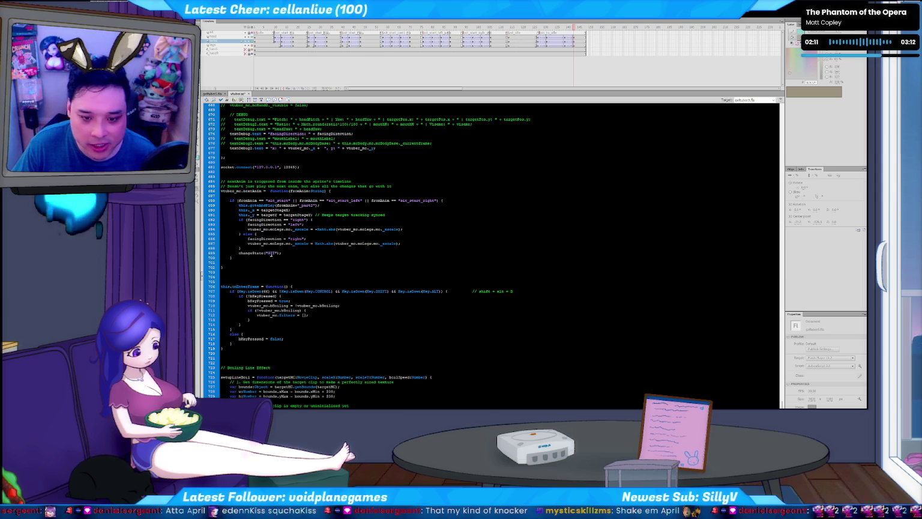
# Select the SIT state name in changeState and scroll through vtuber.as to review it
pyautogui.doubleClick(272, 253)
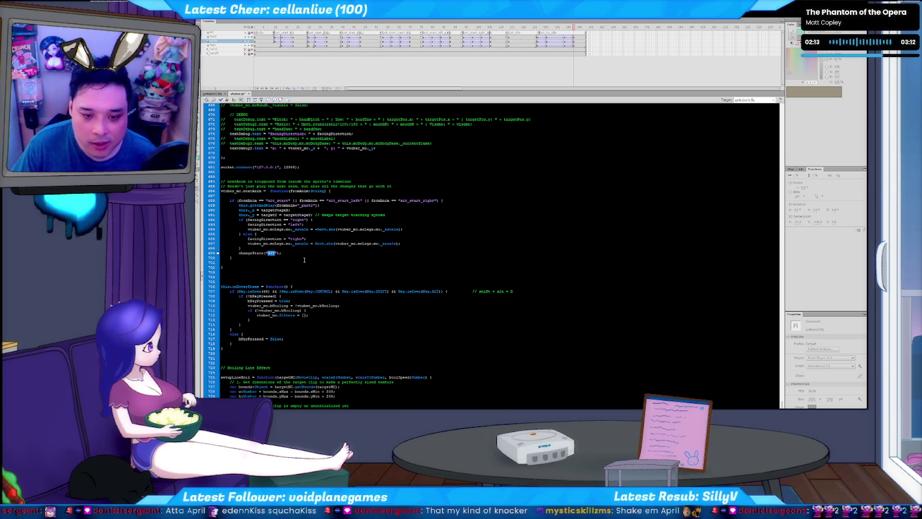
pyautogui.scroll(14, 305, 260)
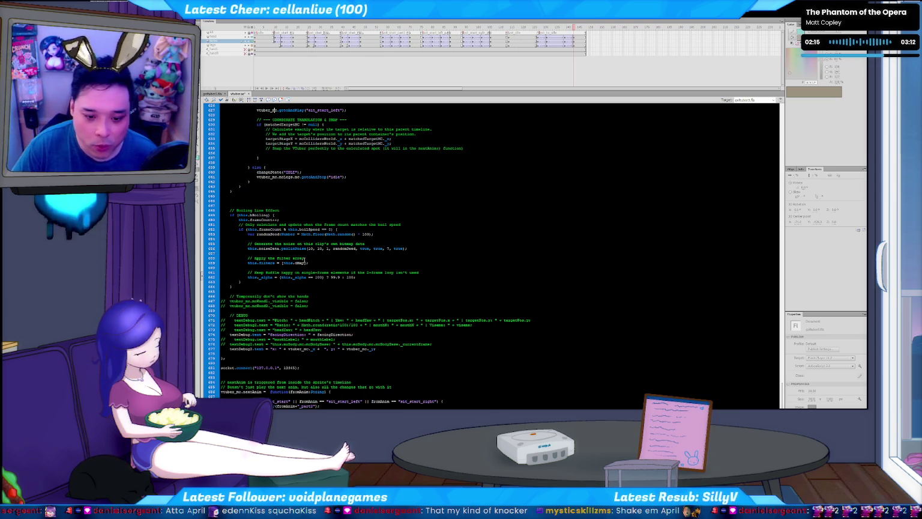
pyautogui.scroll(10, 304, 260)
pyautogui.scroll(13, 336, 275)
pyautogui.scroll(13, 367, 290)
pyautogui.scroll(10, 366, 291)
pyautogui.scroll(10, 328, 272)
pyautogui.scroll(10, 291, 254)
pyautogui.scroll(7, 254, 235)
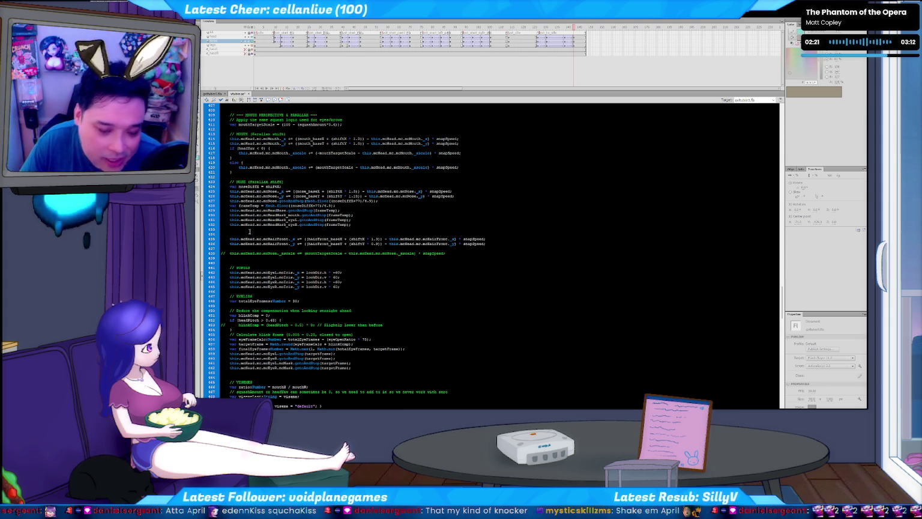
pyautogui.scroll(-5, 264, 261)
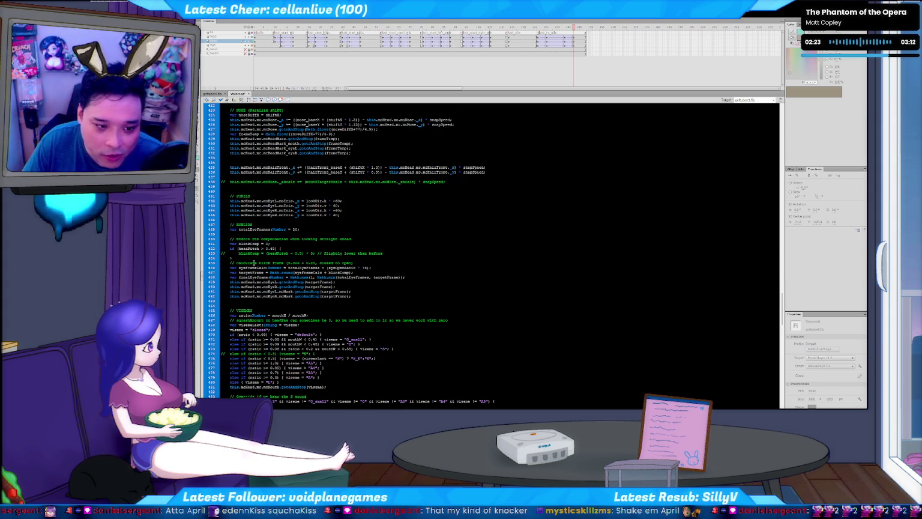
pyautogui.scroll(-2, 264, 261)
pyautogui.scroll(-2, 245, 259)
pyautogui.scroll(-3, 246, 258)
pyautogui.scroll(-2, 245, 259)
pyautogui.scroll(-3, 246, 258)
pyautogui.scroll(-3, 245, 258)
pyautogui.scroll(-12, 245, 258)
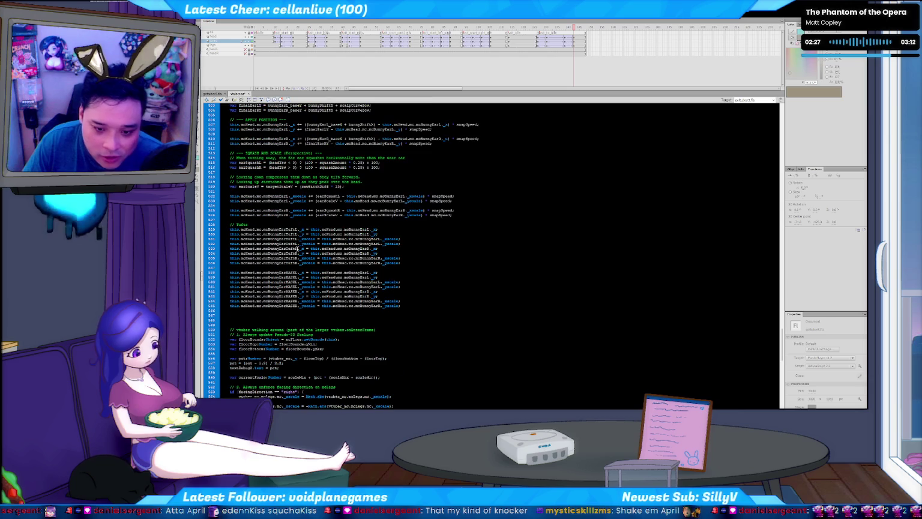
# Search the script for 'walk' and briefly check the .fla stage before returning to vtuber.as
pyautogui.hotkey('ctrl', 'f')
pyautogui.write('walk')
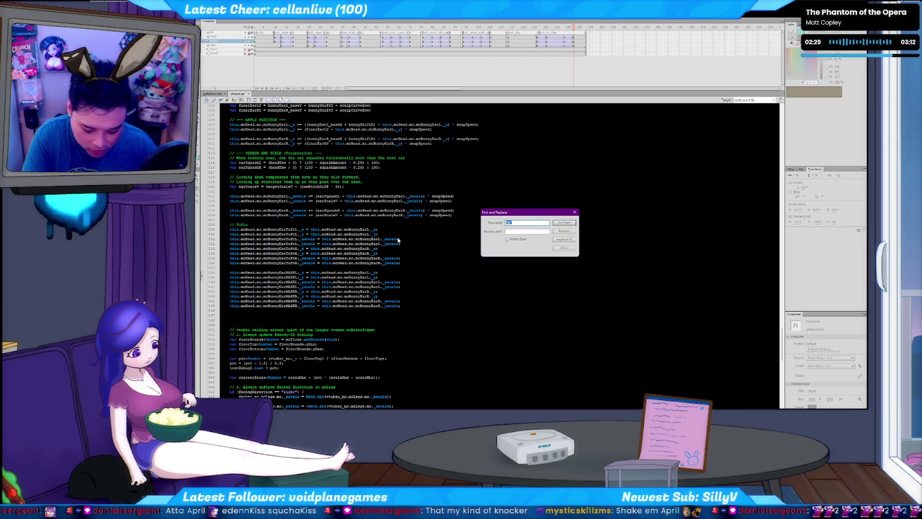
pyautogui.press('Return')
pyautogui.press('Escape')
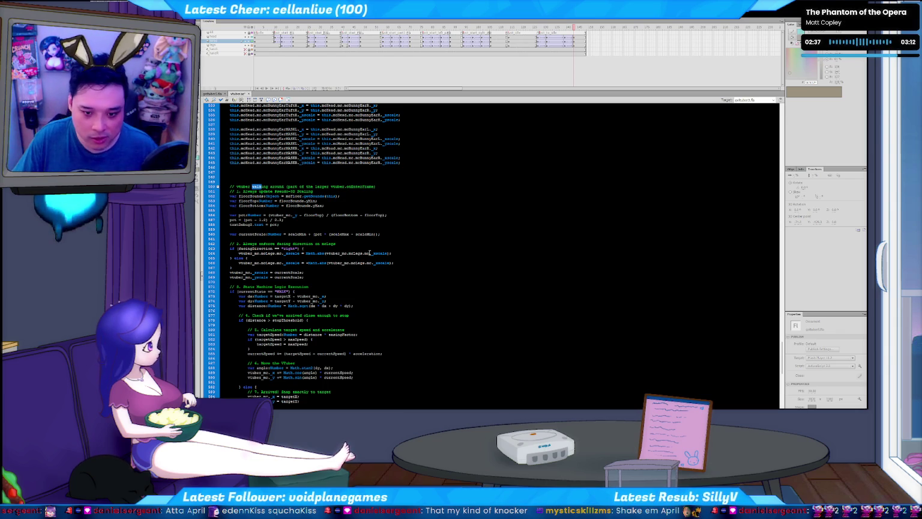
pyautogui.click(214, 94)
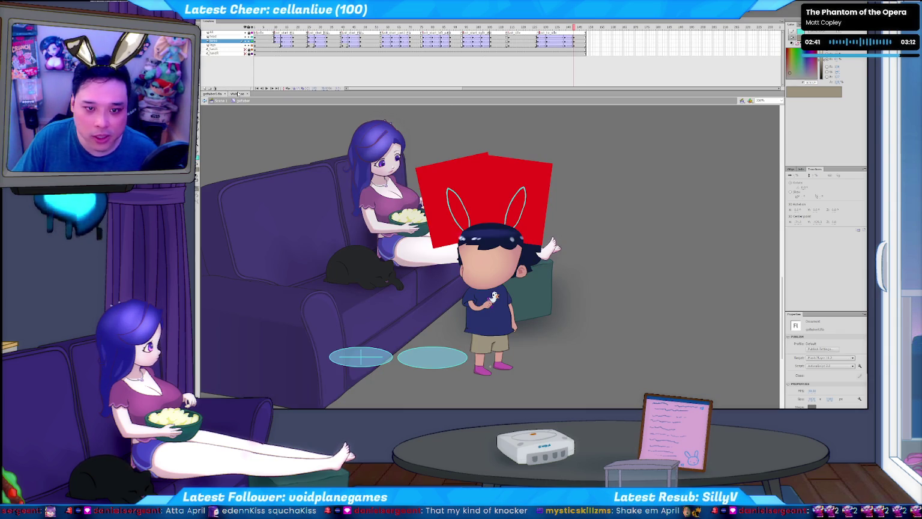
pyautogui.click(239, 95)
# Find the next 'walk' match to reach the WALK state in changeState
pyautogui.hotkey('ctrl', 'f')
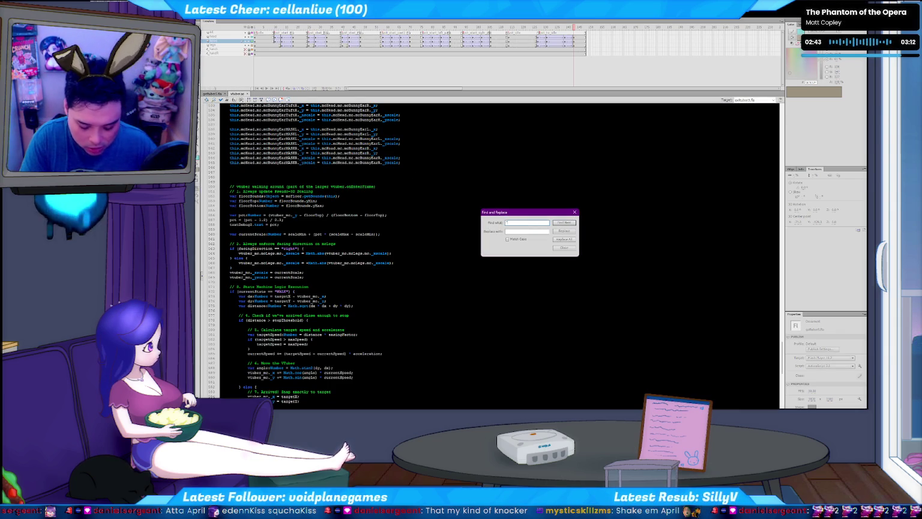
pyautogui.press('Return')
pyautogui.press('Escape')
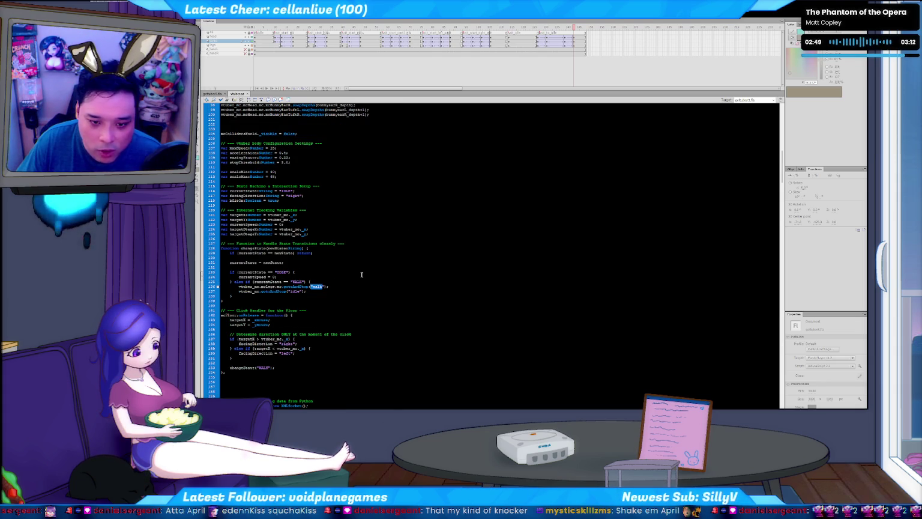
pyautogui.scroll(-2, 361, 274)
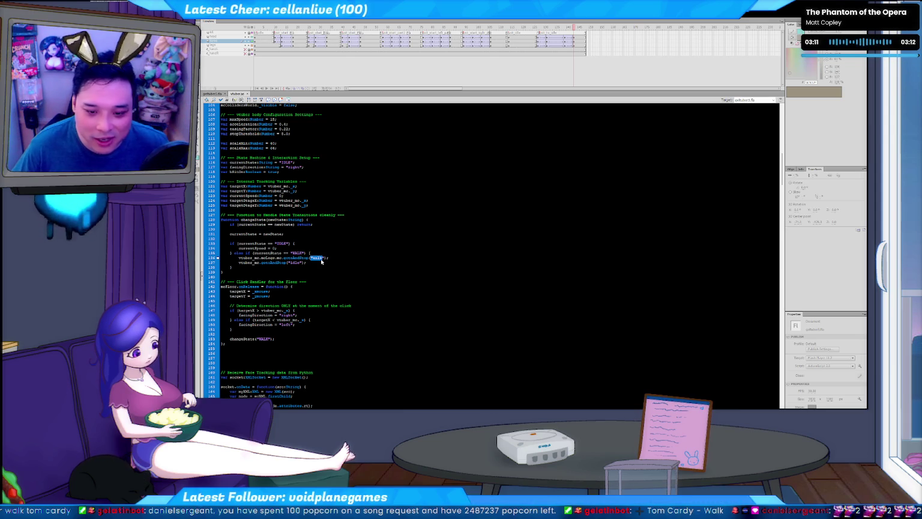
pyautogui.click(330, 258)
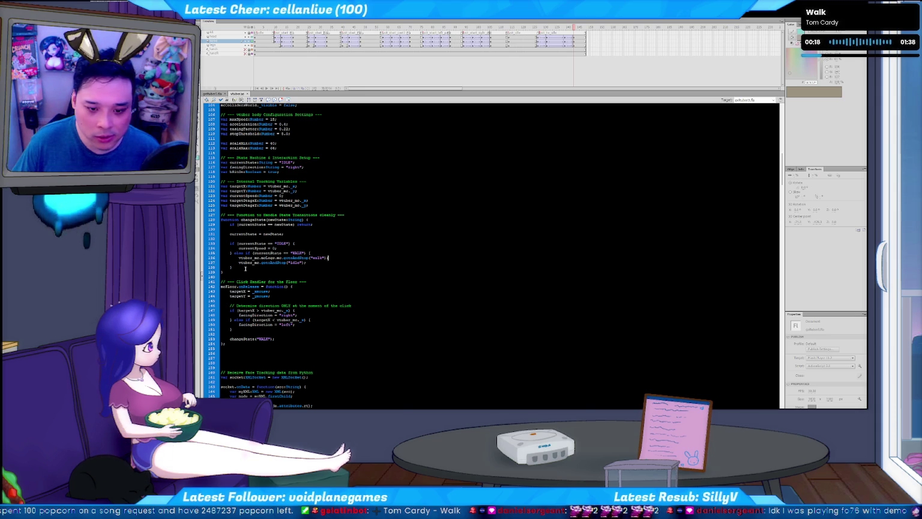
# Put the WALK else-if in changeState on its own line
pyautogui.moveTo(245, 268); pyautogui.dragTo(226, 253)
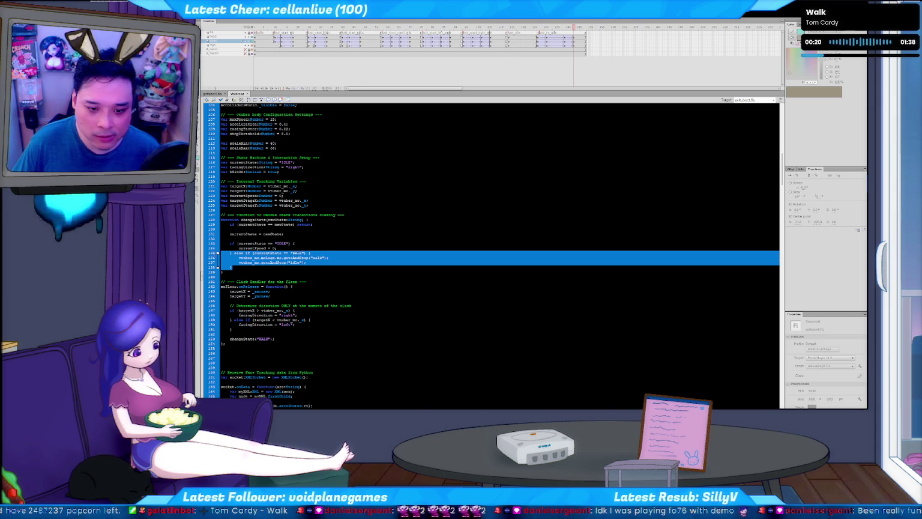
pyautogui.click(251, 257)
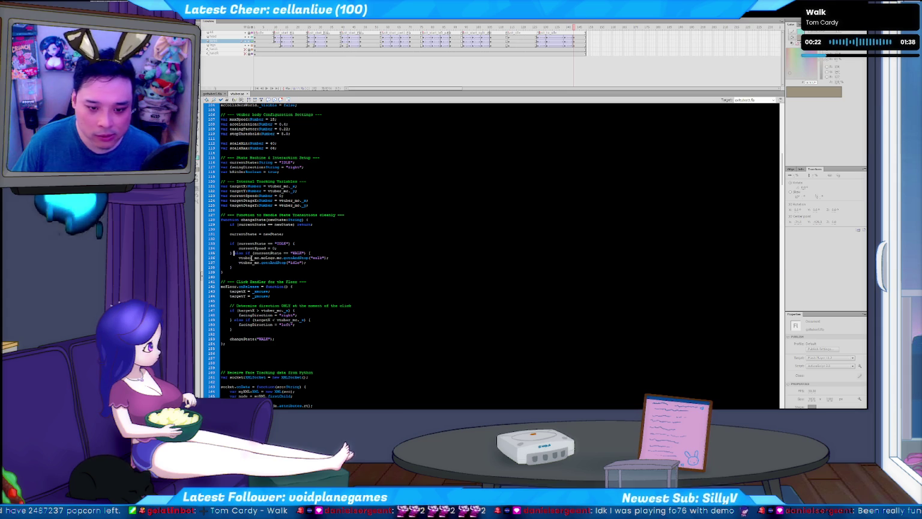
pyautogui.press('Return')
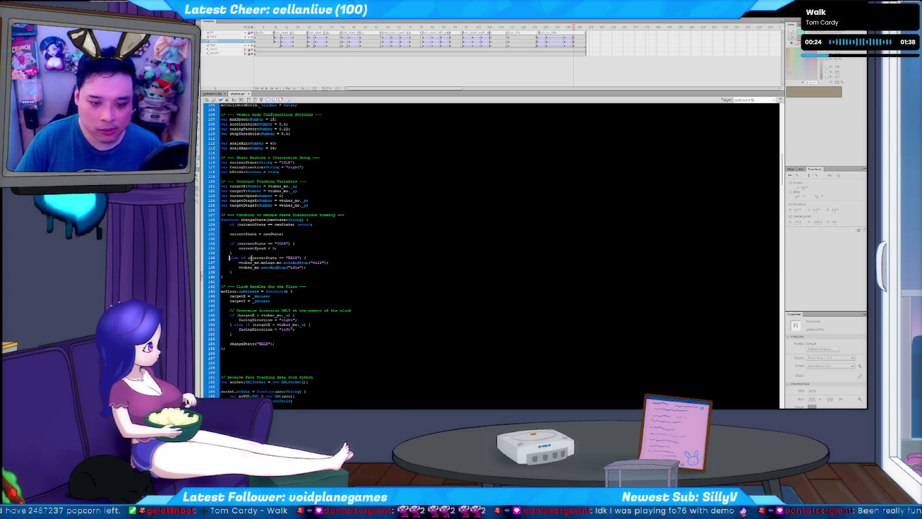
# Duplicate the WALK else-if block, then delete the duplicate again
pyautogui.hotkey('shift', 'Down')
pyautogui.hotkey('shift', 'Down')
pyautogui.hotkey('shift', 'Down')
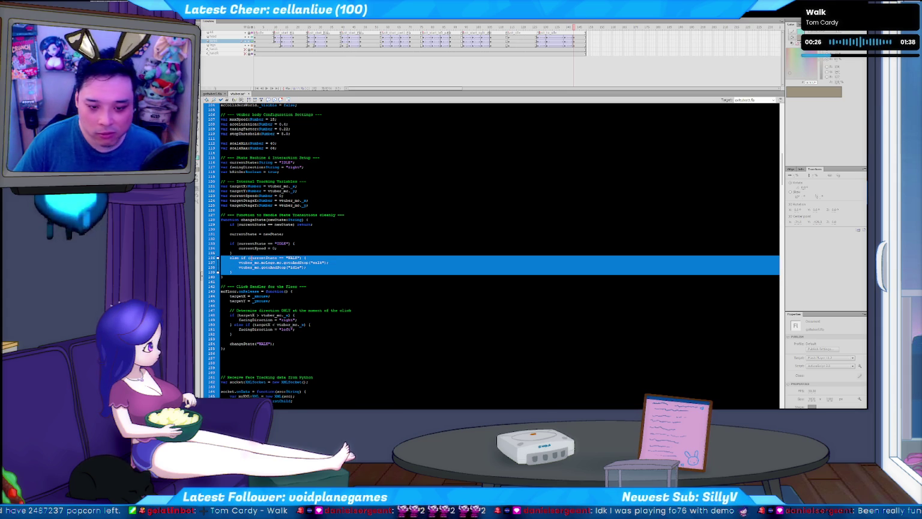
pyautogui.press('Right')
pyautogui.press('Return')
pyautogui.hotkey('ctrl', 'v')
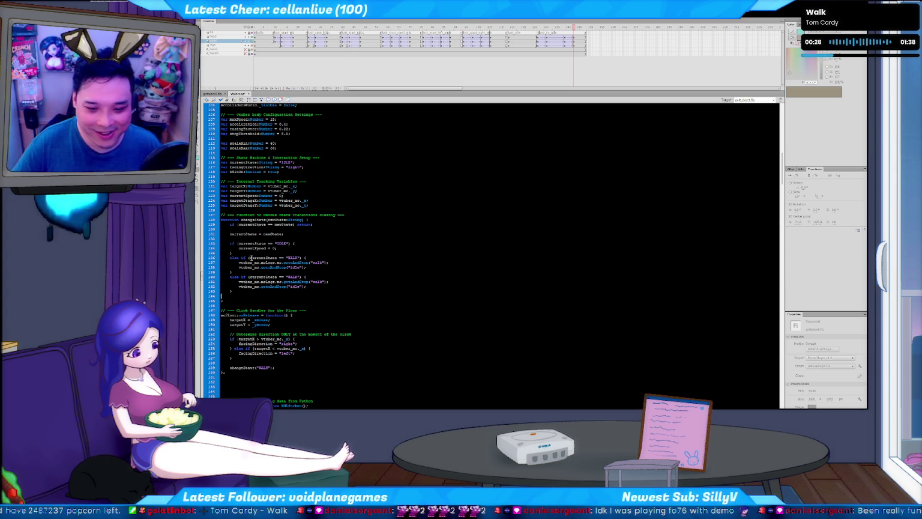
pyautogui.press('Up')
pyautogui.press('Up')
pyautogui.press('Up')
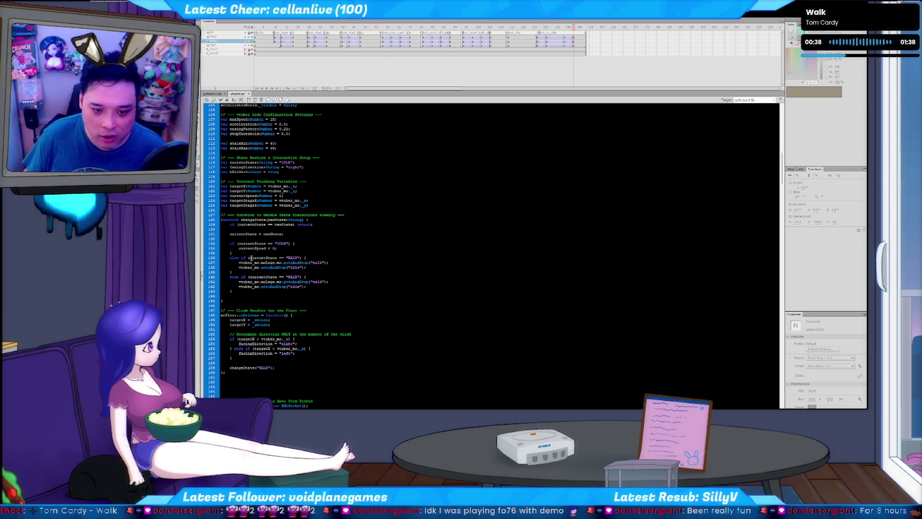
pyautogui.hotkey('shift', 'Down')
pyautogui.hotkey('shift', 'Down')
pyautogui.hotkey('shift', 'Down')
pyautogui.press('Delete')
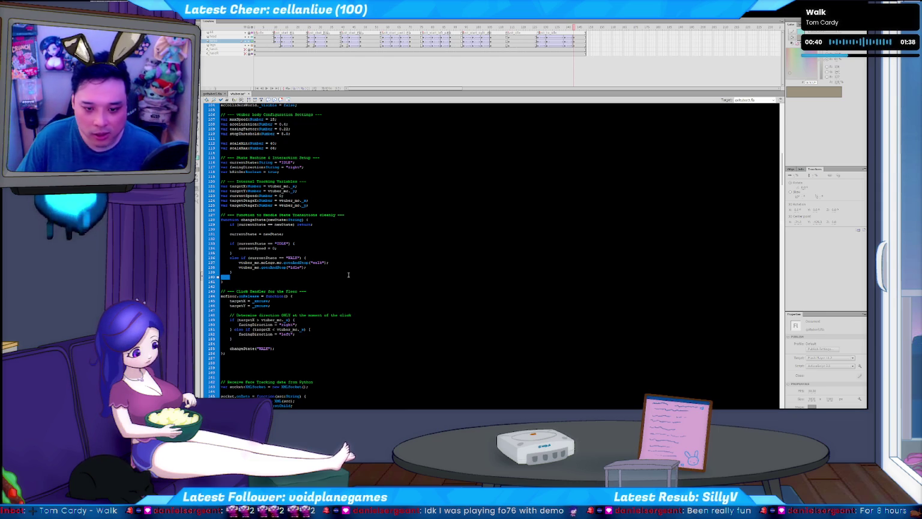
# Insert a blank line above changeState("WALK") in the floor click handler and switch to the Twitch chat
pyautogui.hotkey('ctrl', 'shift', 'Right')
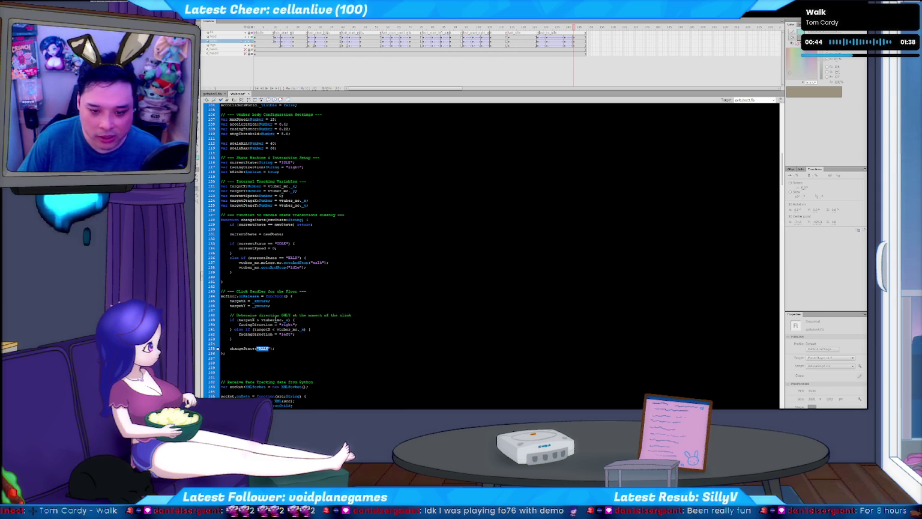
pyautogui.scroll(-2, 276, 318)
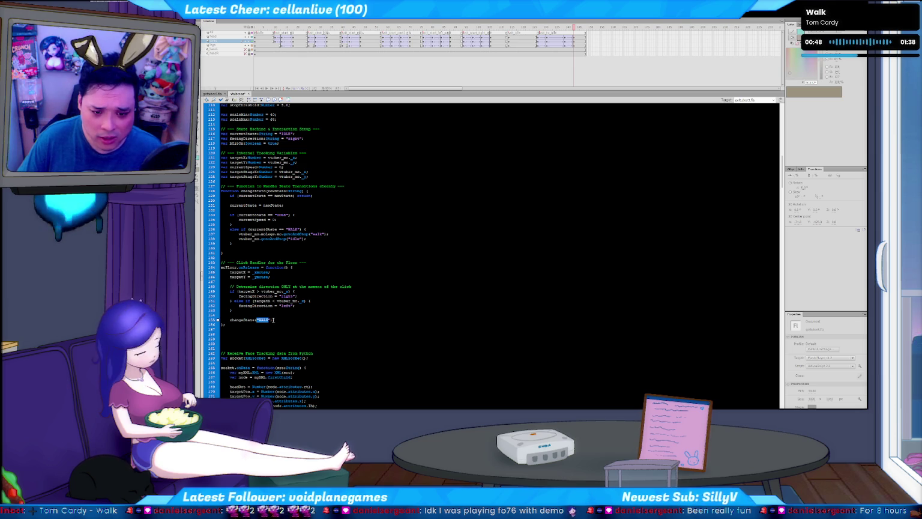
pyautogui.click(283, 320)
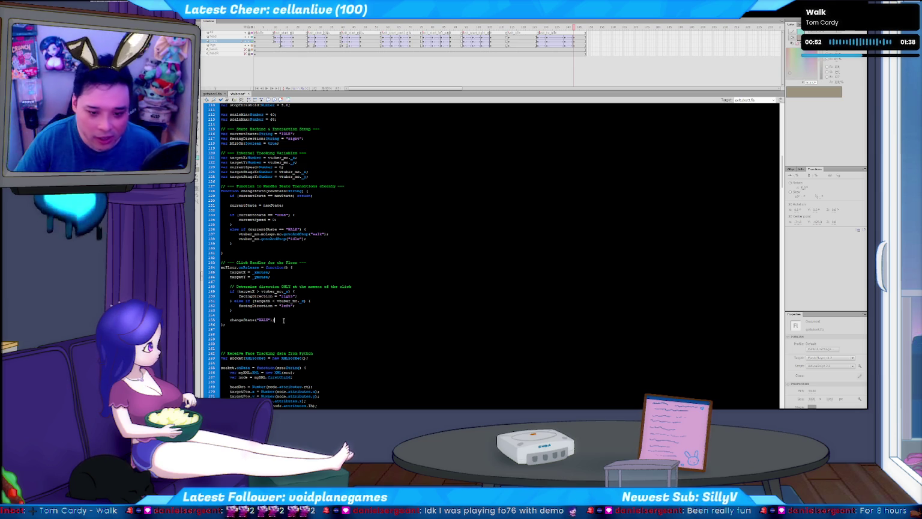
pyautogui.press('Return')
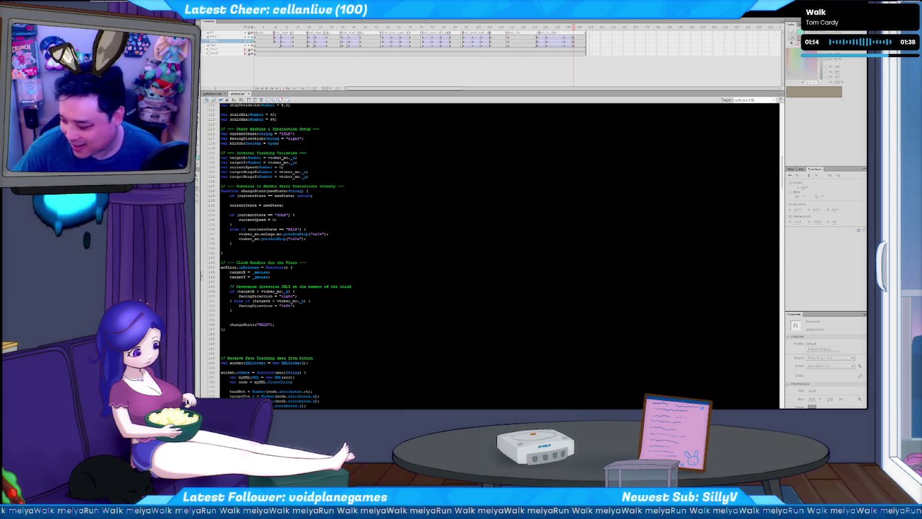
pyautogui.hotkey('alt', 'Tab')
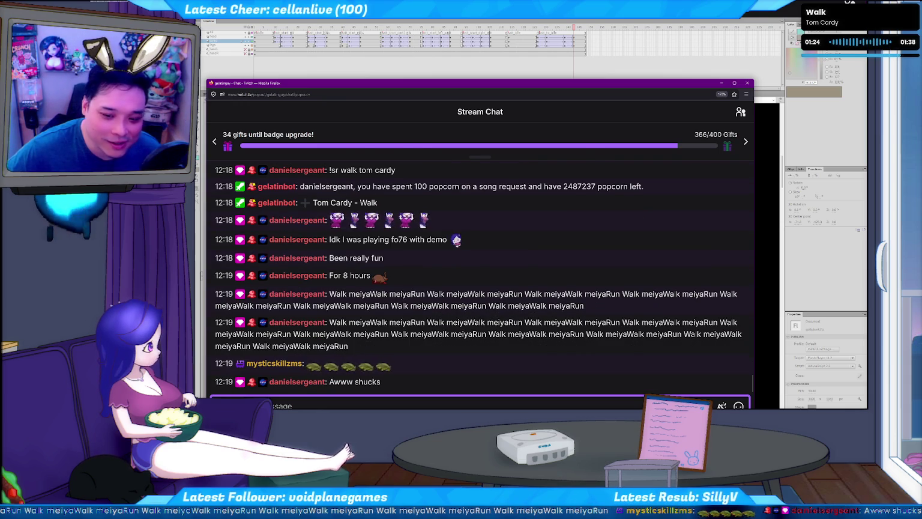
pyautogui.hotkey('alt', 'Tab')
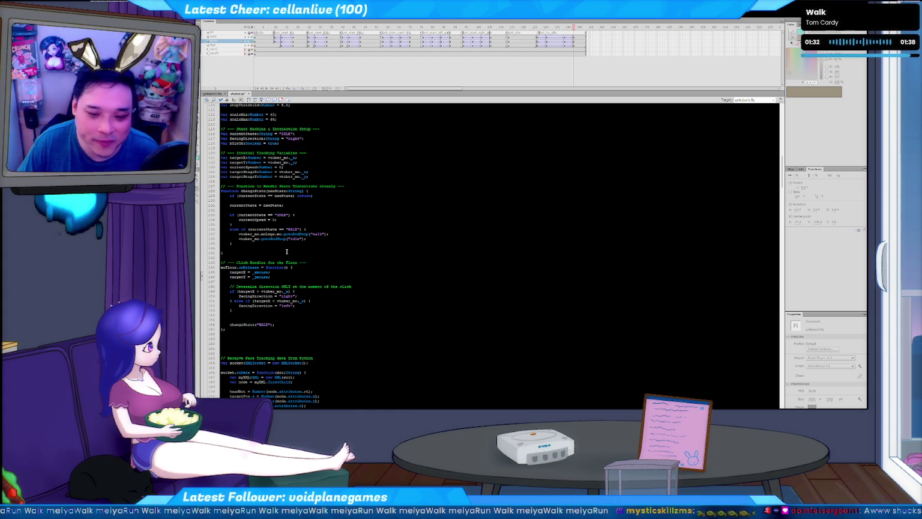
# Delete the blank line above changeState("WALK") in the floor click handler
pyautogui.click(241, 318)
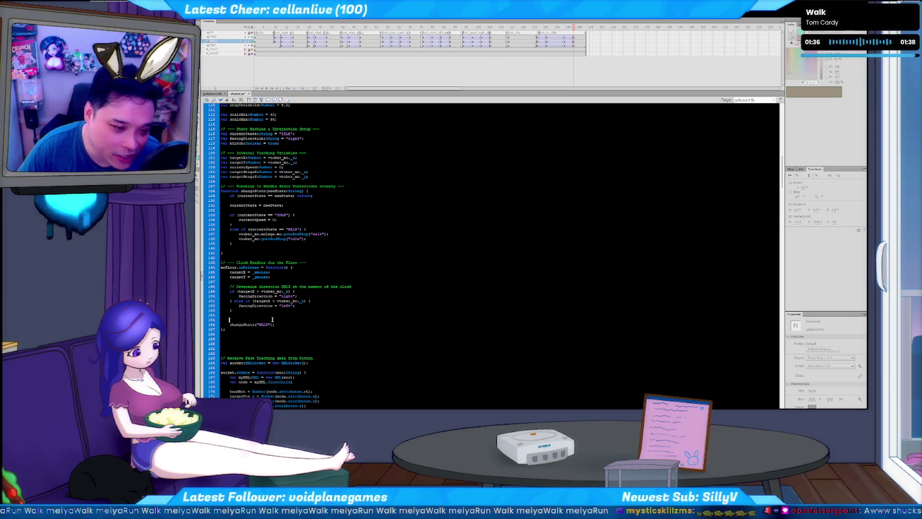
pyautogui.hotkey('shift', 'Up')
pyautogui.press('BackSpace')
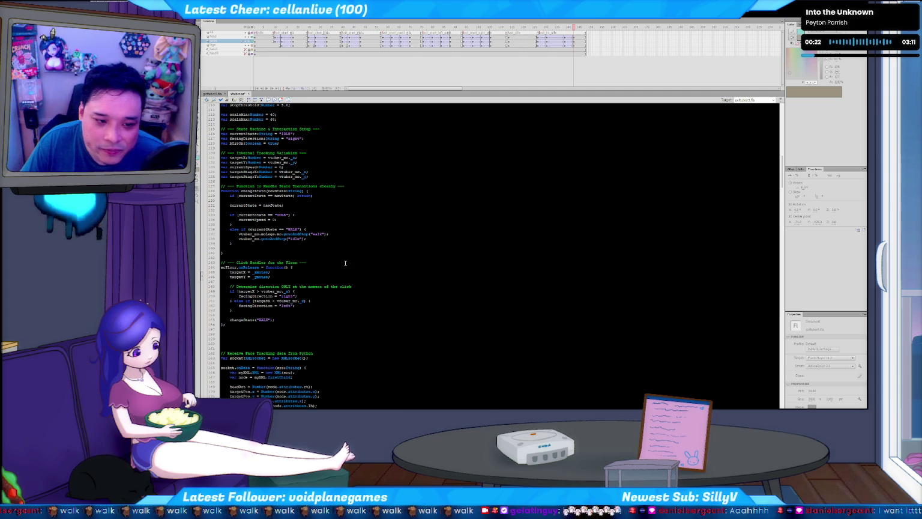
# Glance at the Twitch chat and return focus to the floor click handler code
pyautogui.click(315, 267)
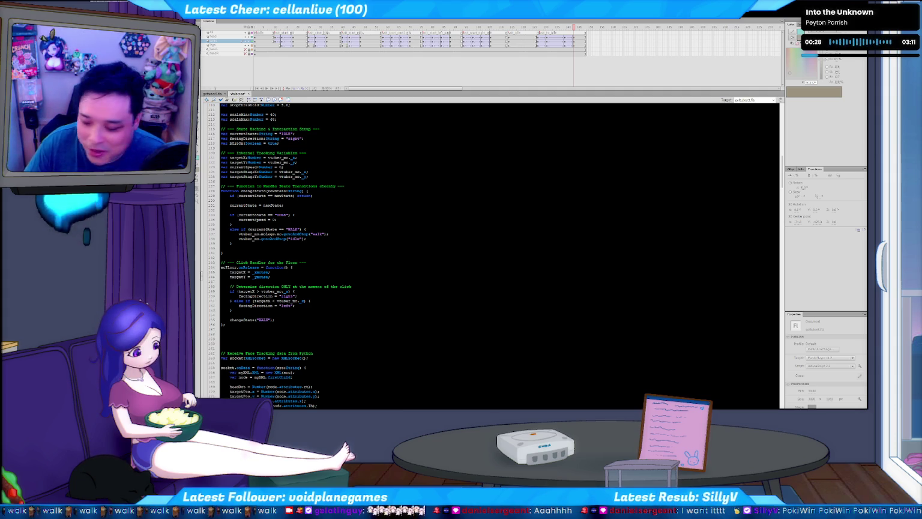
pyautogui.hotkey('alt', 'Tab')
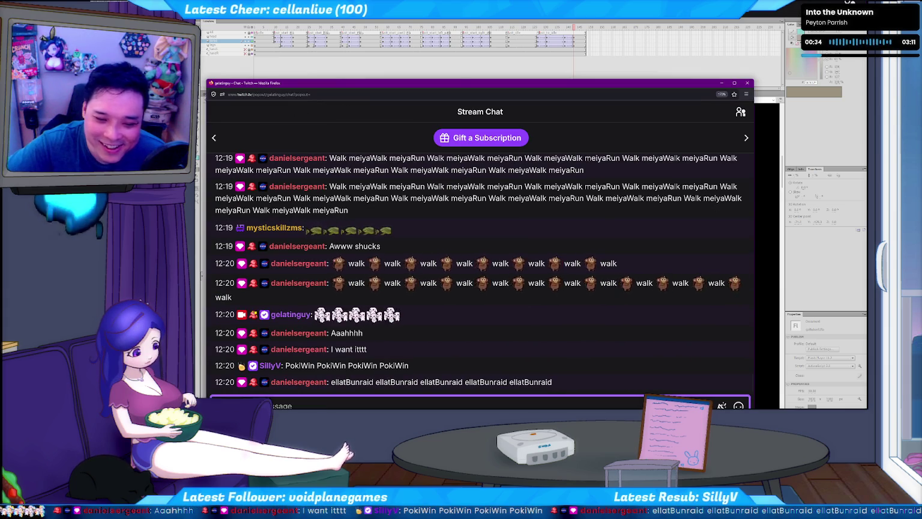
pyautogui.hotkey('alt', 'Tab')
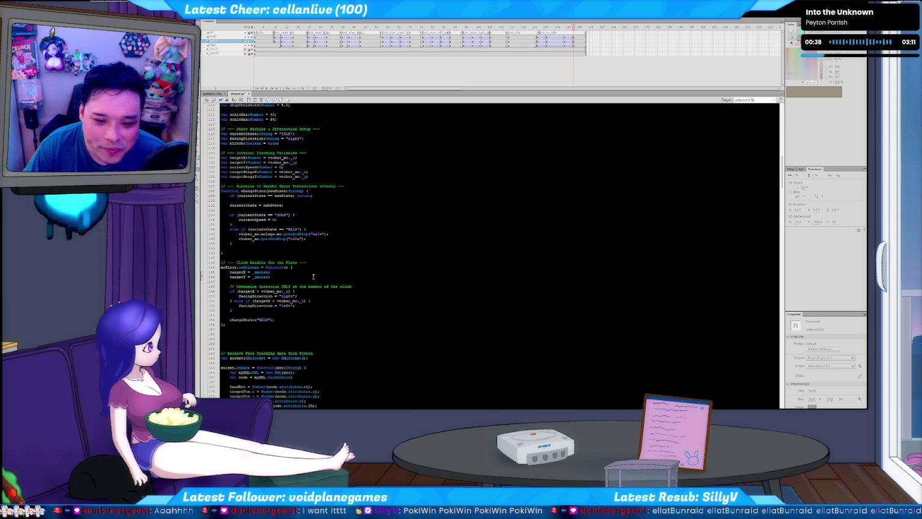
pyautogui.click(289, 320)
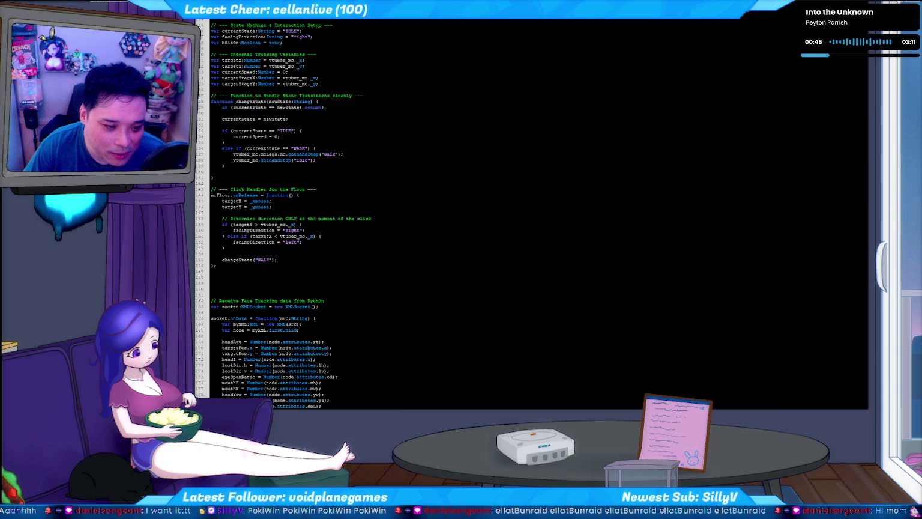
# Check the chat, then position the caret on the blank line above changeState("WALK")
pyautogui.click(334, 254)
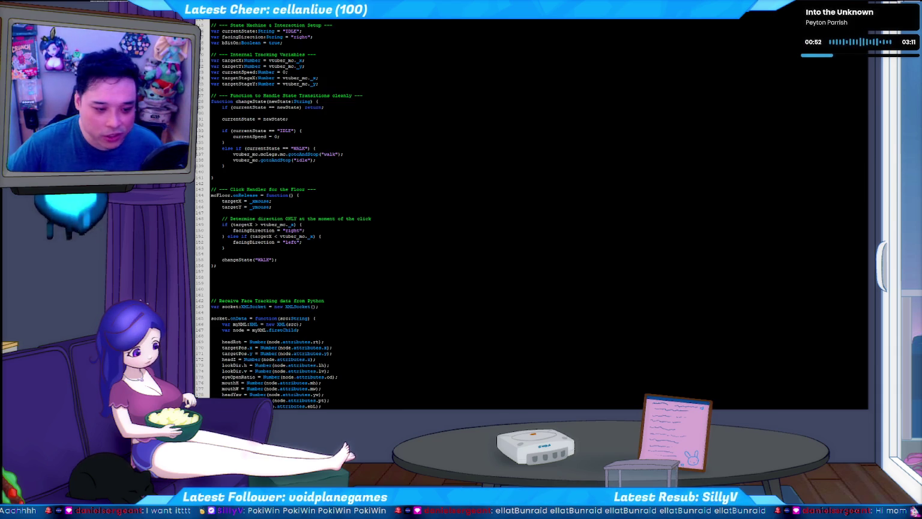
pyautogui.hotkey('alt', 'Tab')
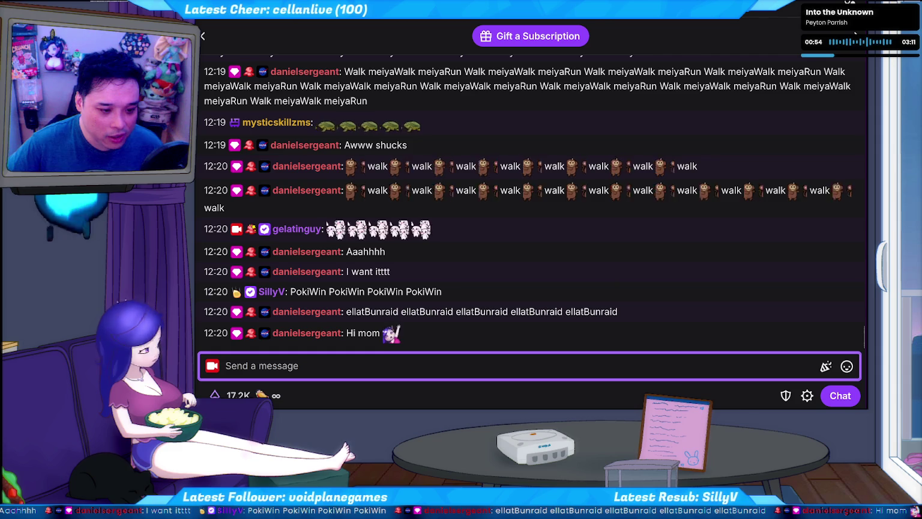
pyautogui.hotkey('alt', 'Tab')
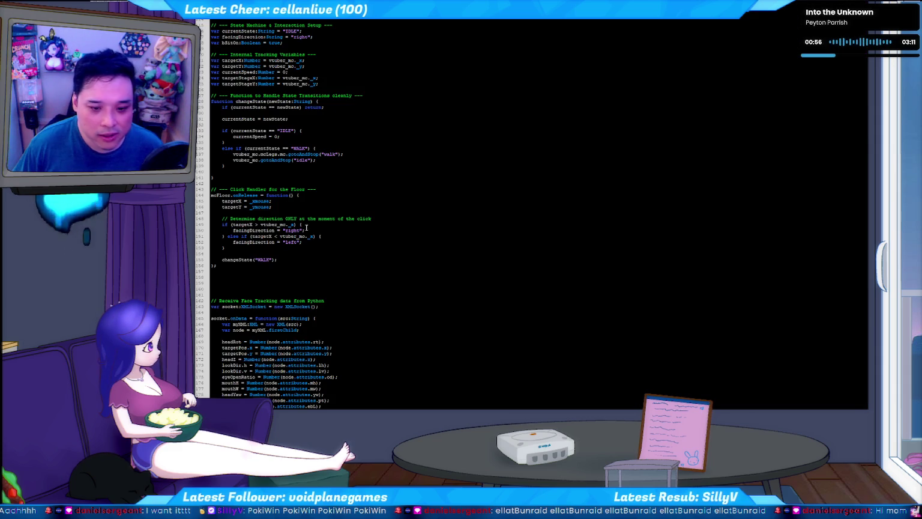
pyautogui.click(316, 259)
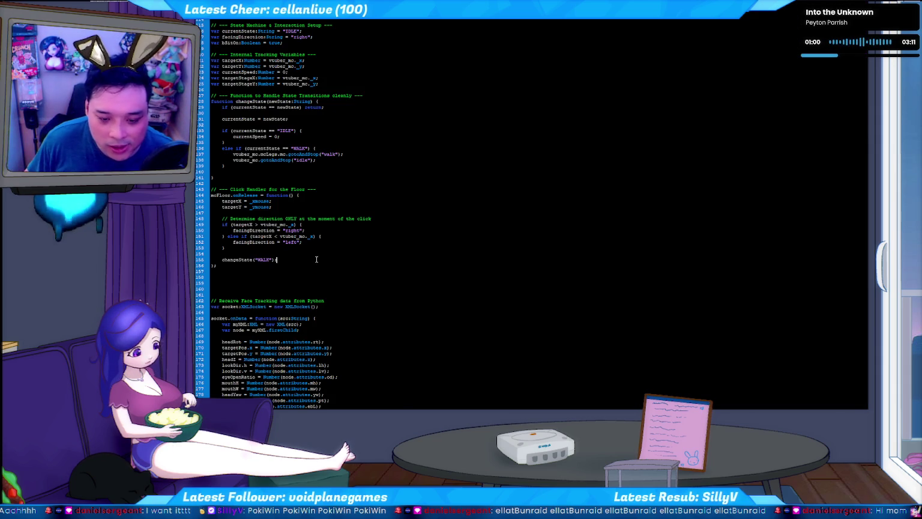
pyautogui.click(254, 253)
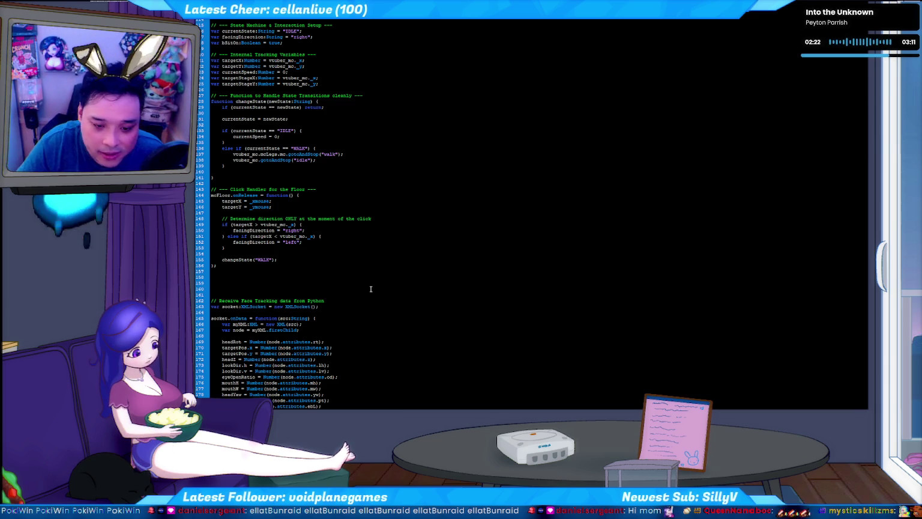
# Add an if (currentState == "SIT") { check above the WALK state change
pyautogui.press('Return')
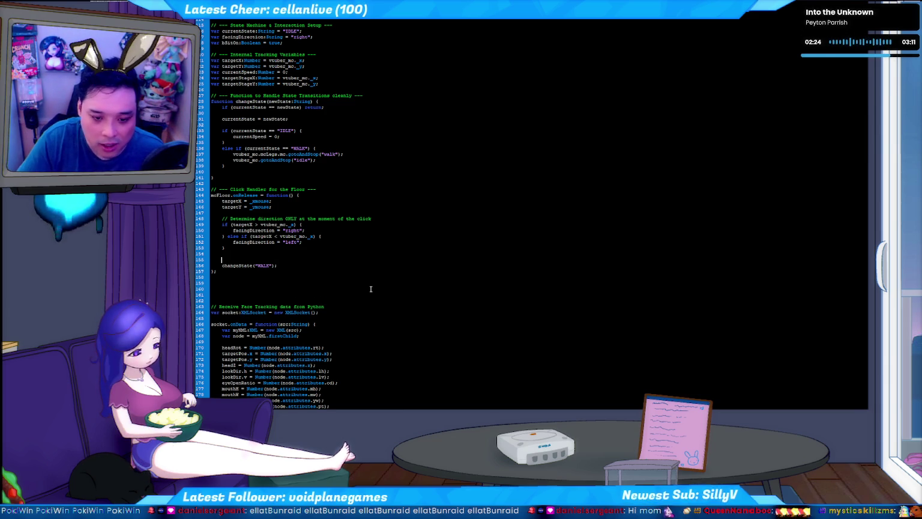
pyautogui.write('if (')
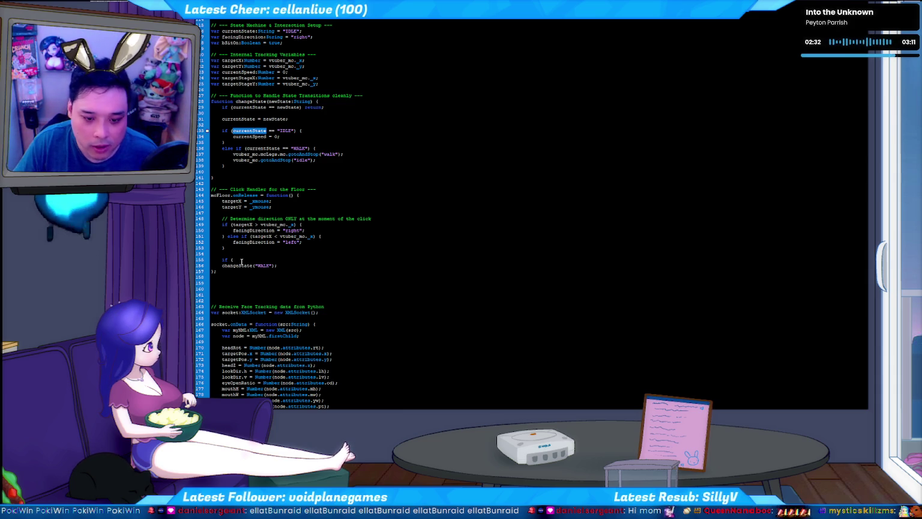
pyautogui.write('currentState == "')
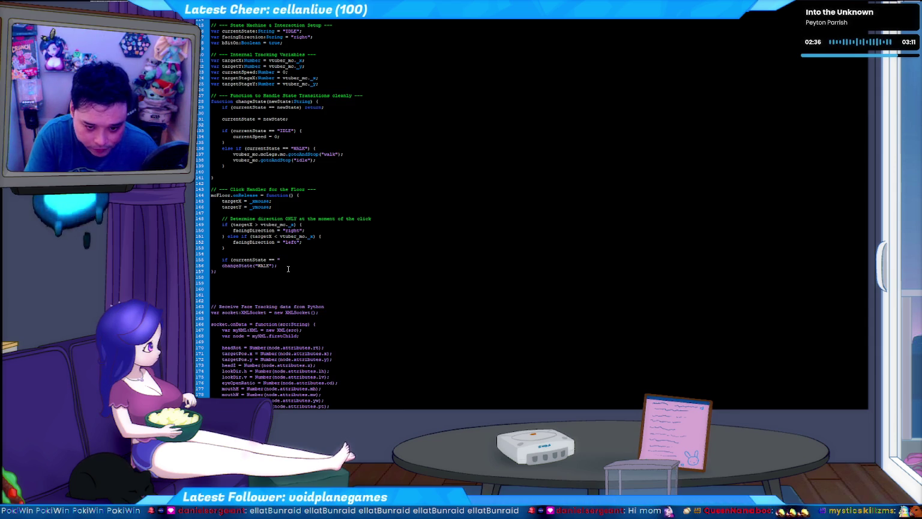
pyautogui.write('SIT"')
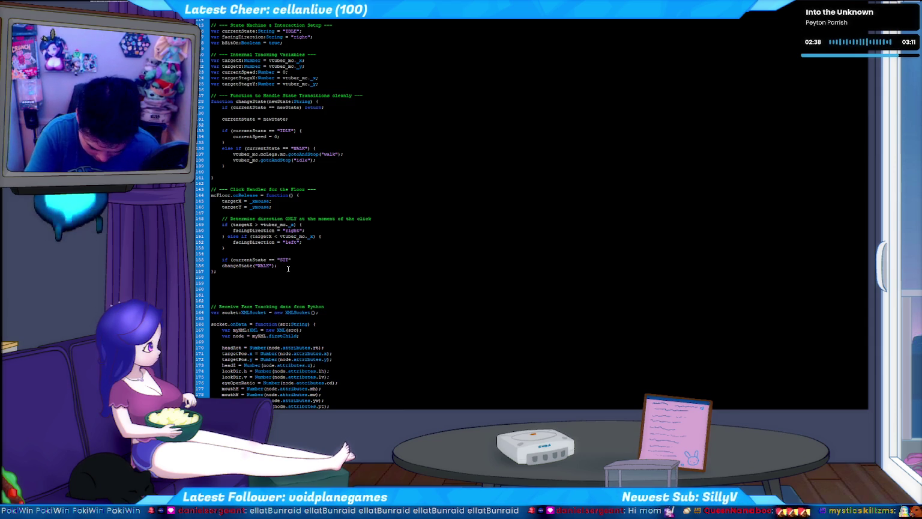
pyautogui.write(') {')
pyautogui.press('Return')
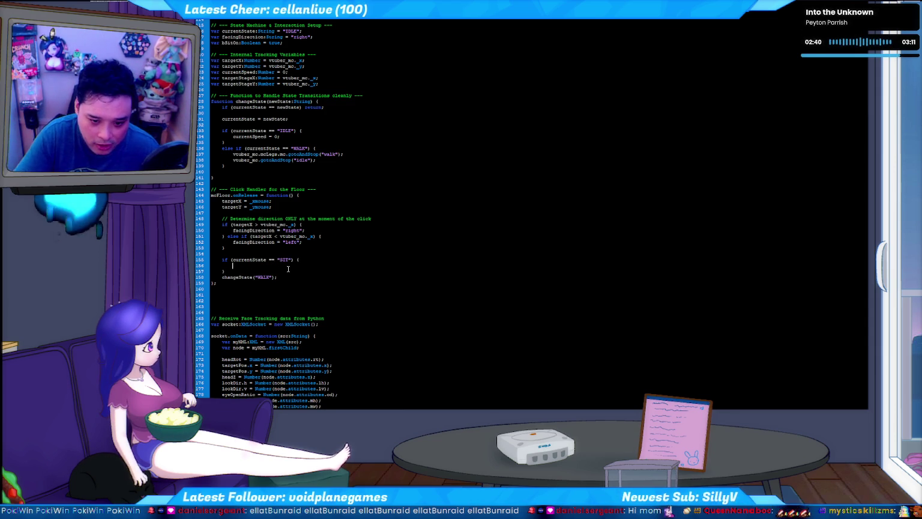
# Write vtuber_mc.animHold = inside the SIT check and test the movie
pyautogui.write('v')
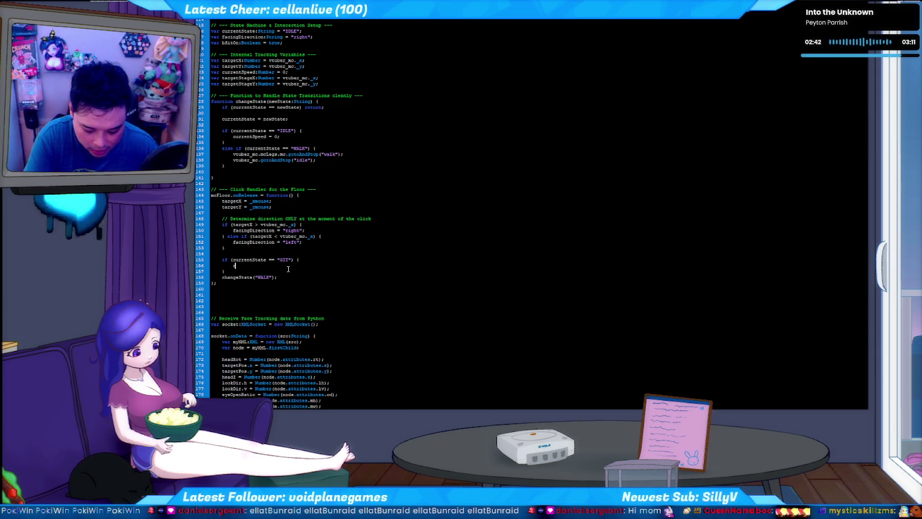
pyautogui.write('unimHo')
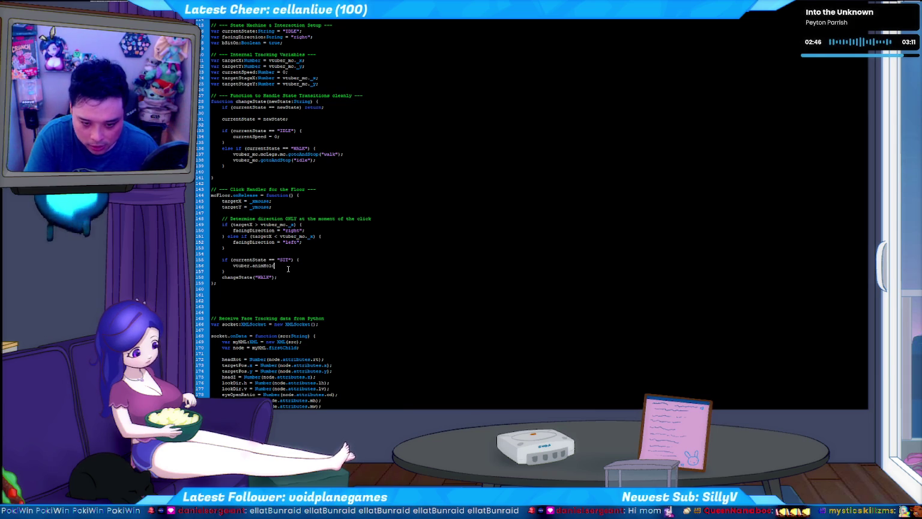
pyautogui.write('ld')
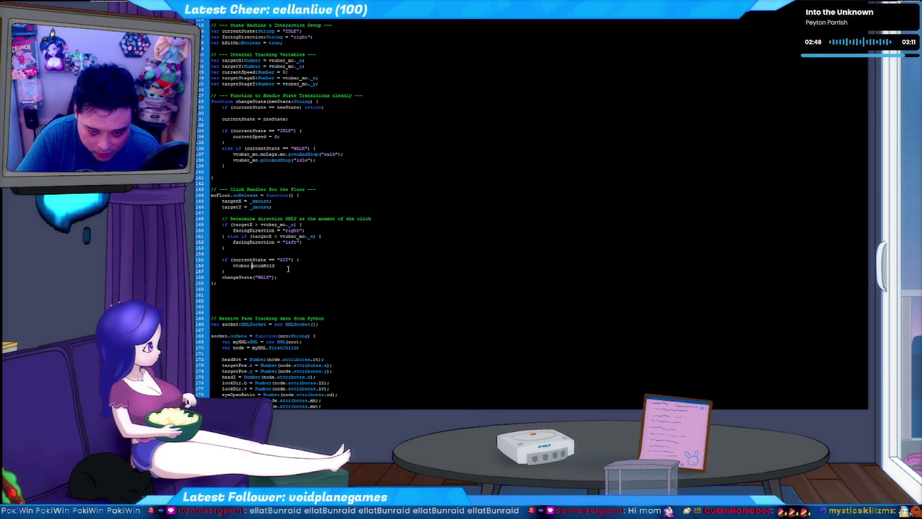
pyautogui.press('Left')
pyautogui.press('Left')
pyautogui.press('Left')
pyautogui.write('_mc')
pyautogui.press('End')
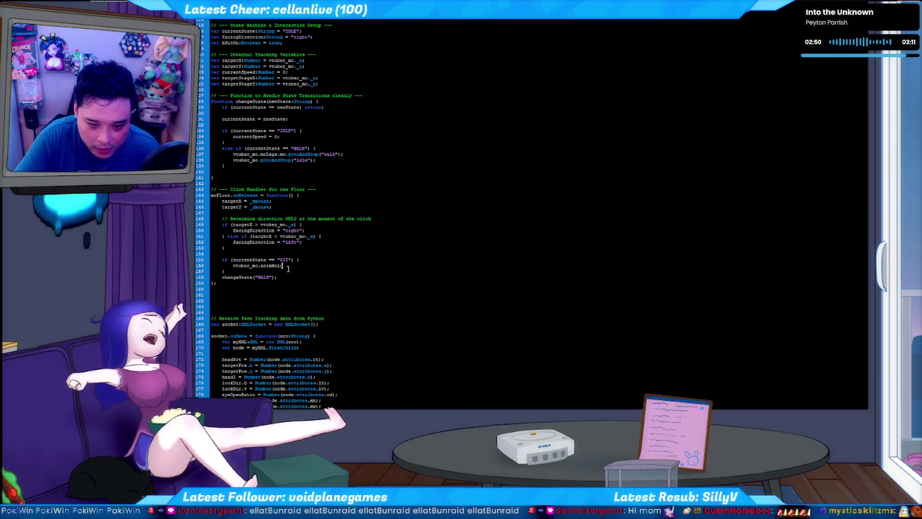
pyautogui.write('=')
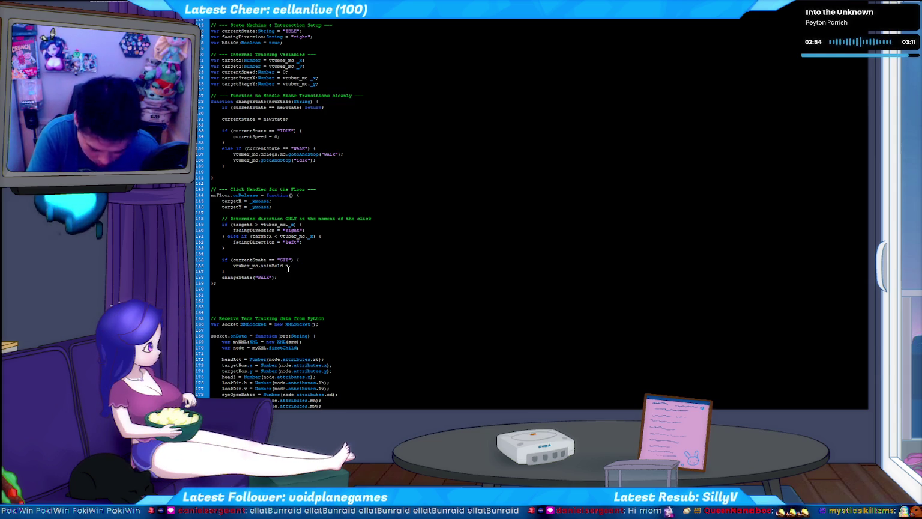
pyautogui.hotkey('ctrl', 'Return')
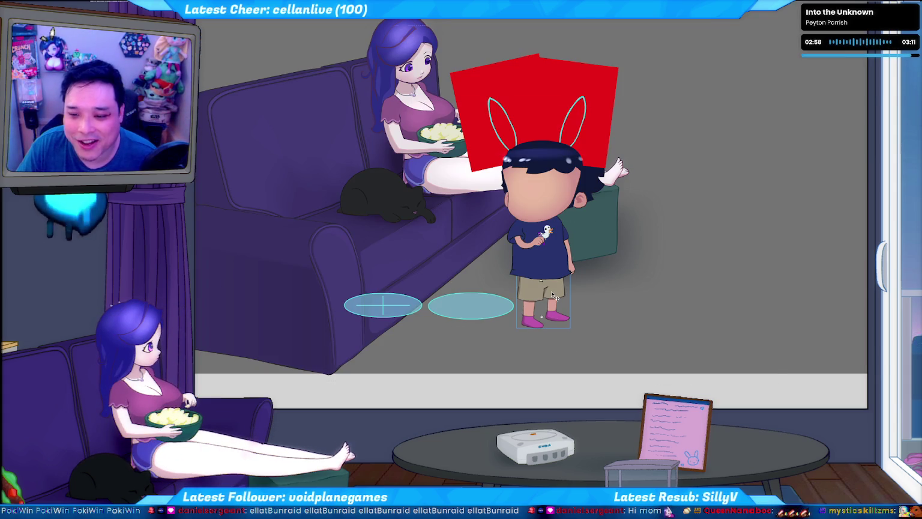
pyautogui.click(553, 296)
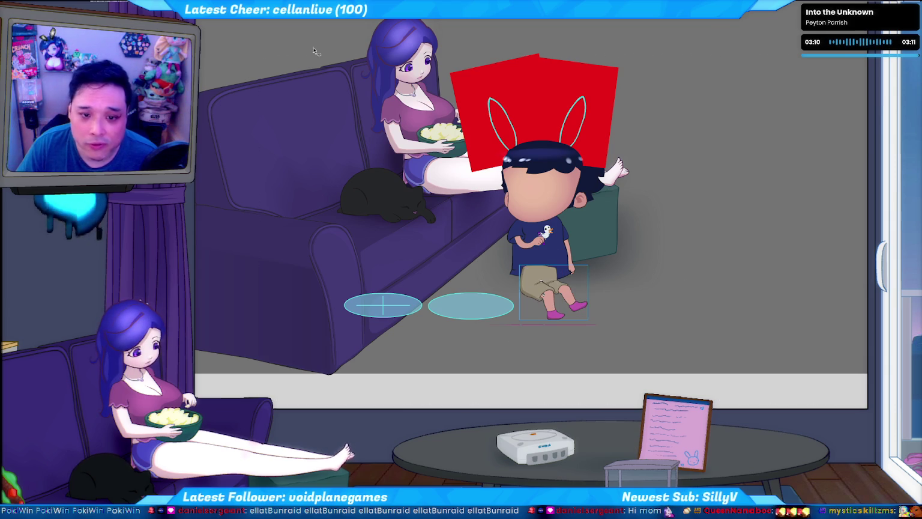
pyautogui.hotkey('ctrl', 'w')
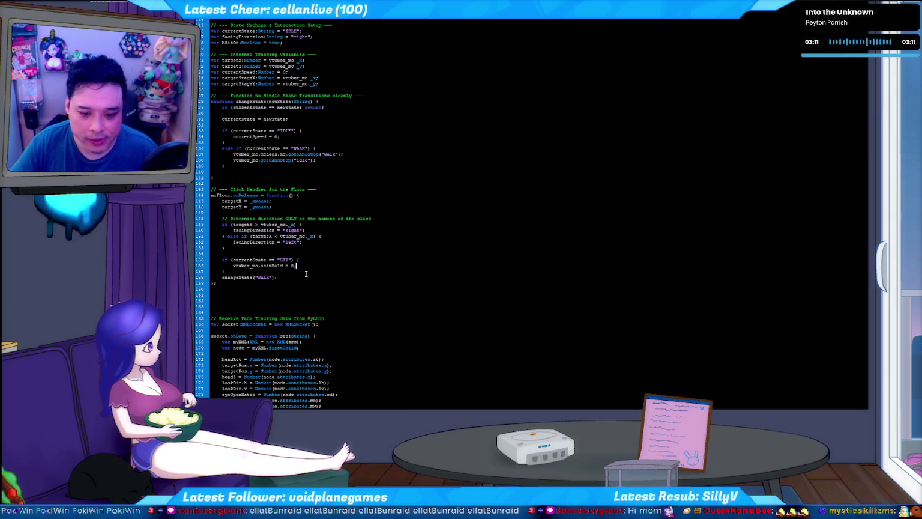
# Change the SIT animHold value from 5 to 10
pyautogui.hotkey('shift', 'Left')
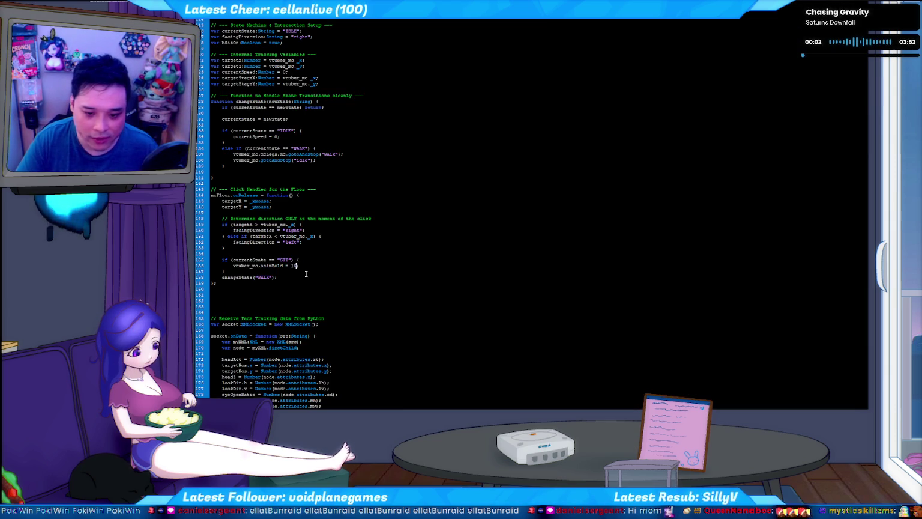
pyautogui.write('0')
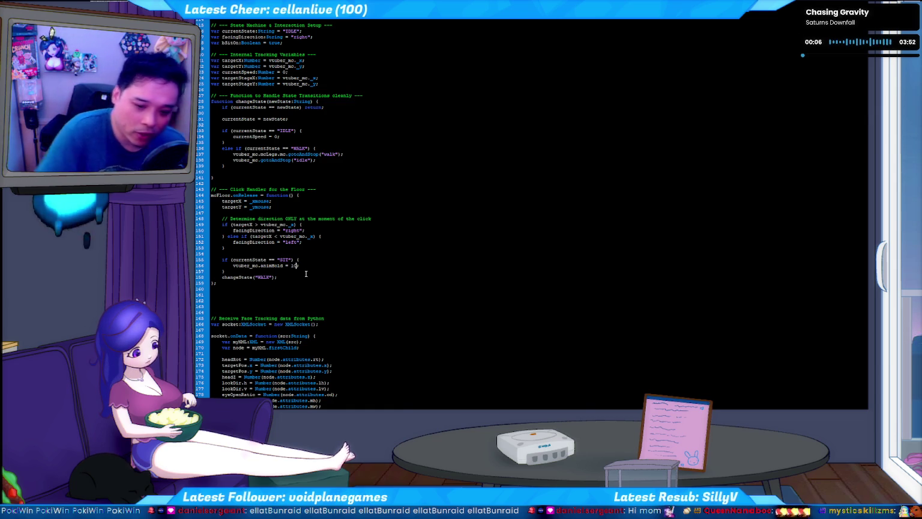
pyautogui.scroll(-3, 361, 245)
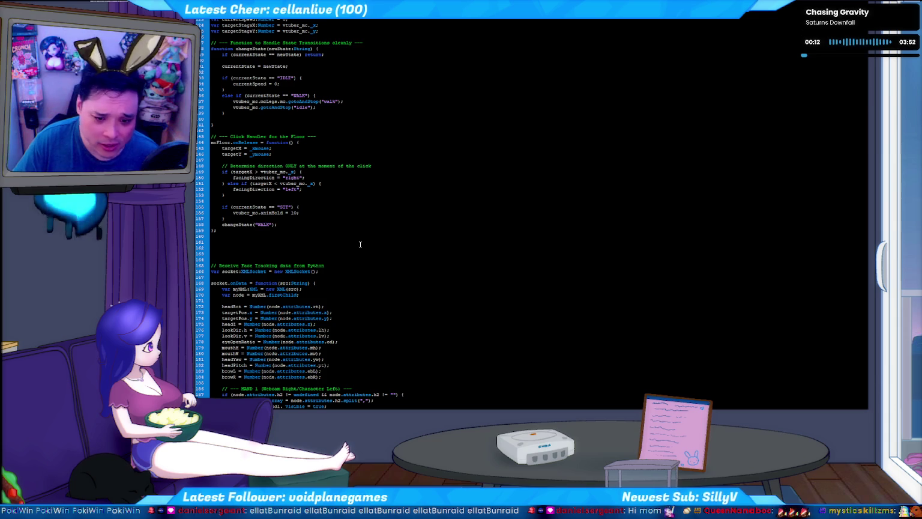
pyautogui.click(277, 224)
pyautogui.scroll(4, 276, 180)
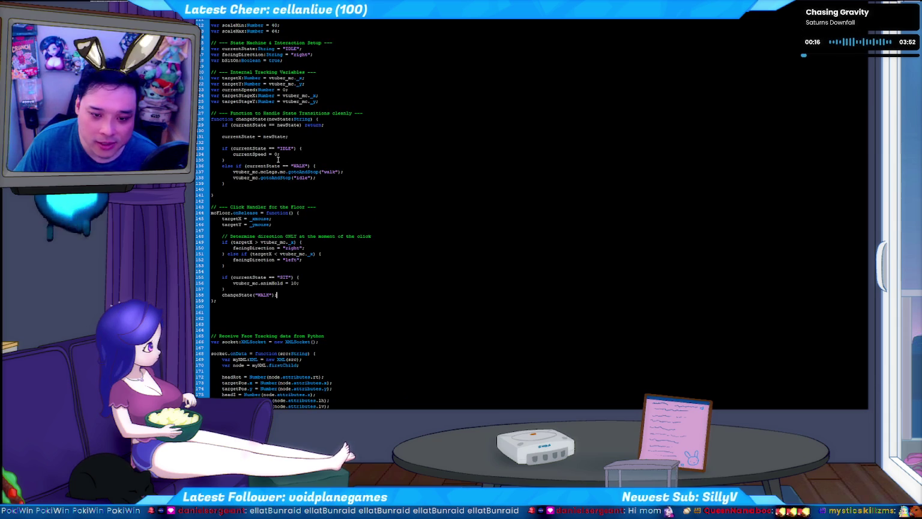
# Add if (animHold <= 0) { inside changeState's WALK branch and test the movie
pyautogui.click(341, 168)
pyautogui.press('Return')
pyautogui.write('if (')
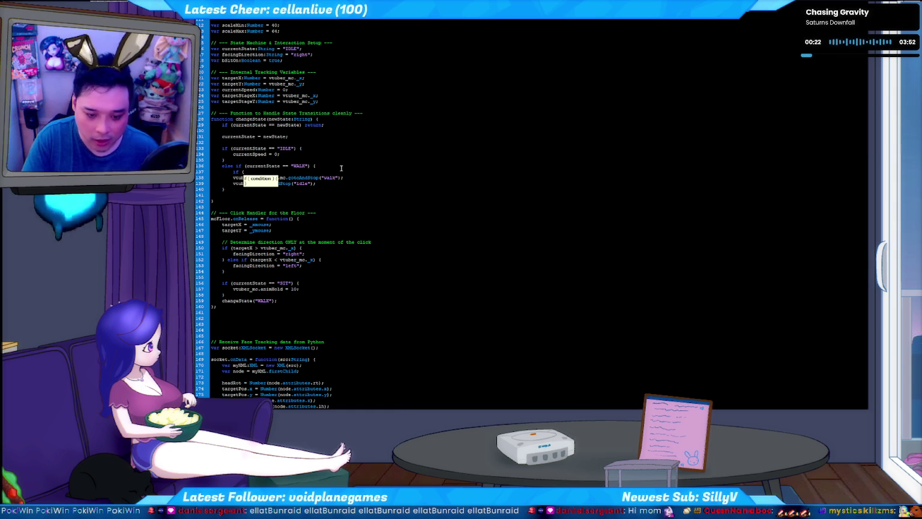
pyautogui.write('animHold')
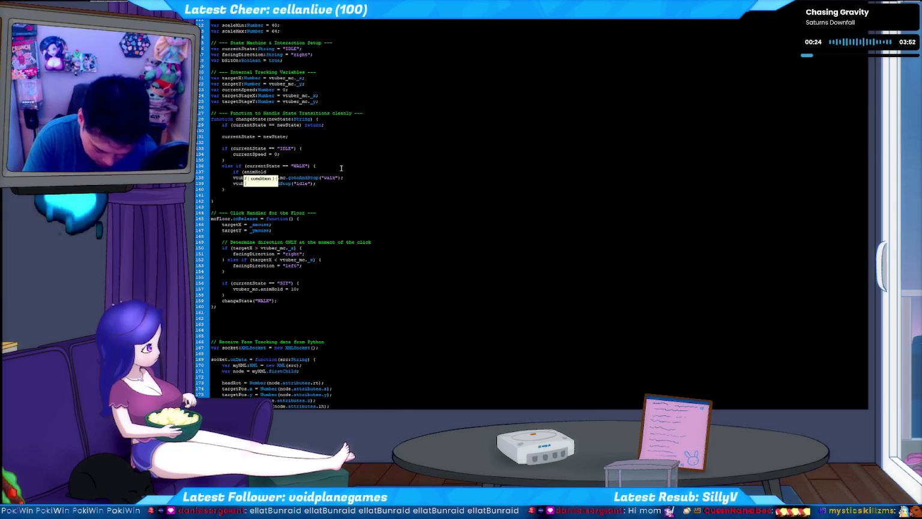
pyautogui.write(' <= 0)')
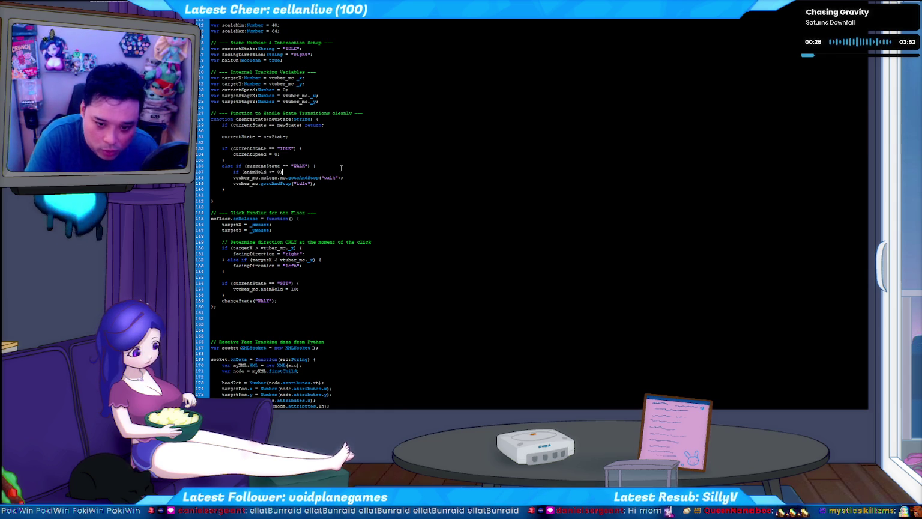
pyautogui.write(' {')
pyautogui.press('Down')
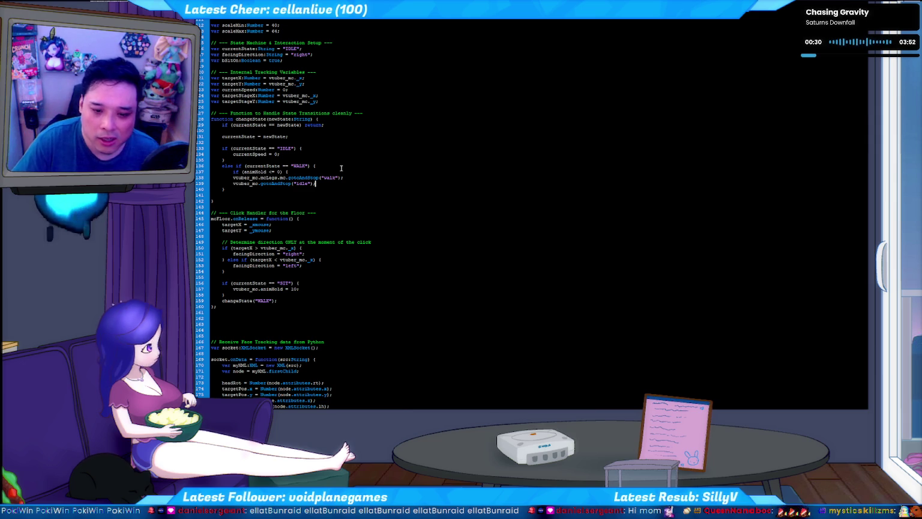
pyautogui.hotkey('ctrl', 'Return')
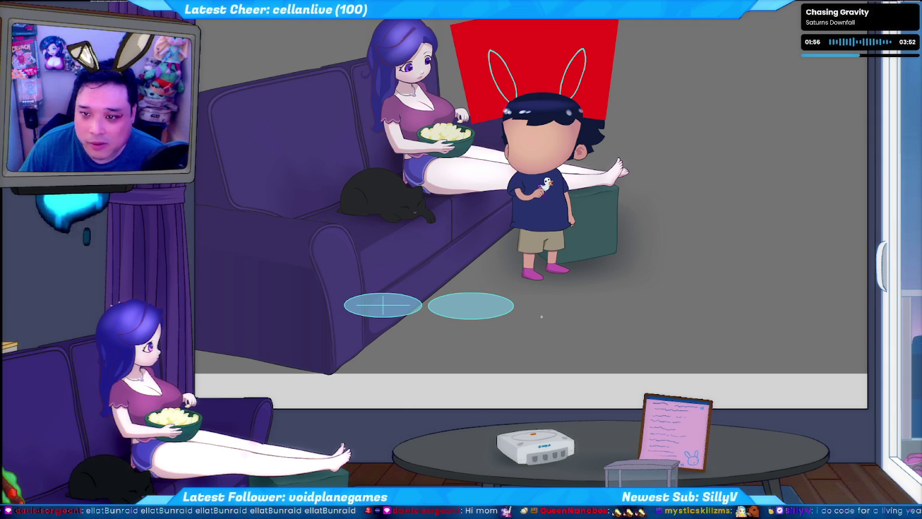
pyautogui.click(541, 316)
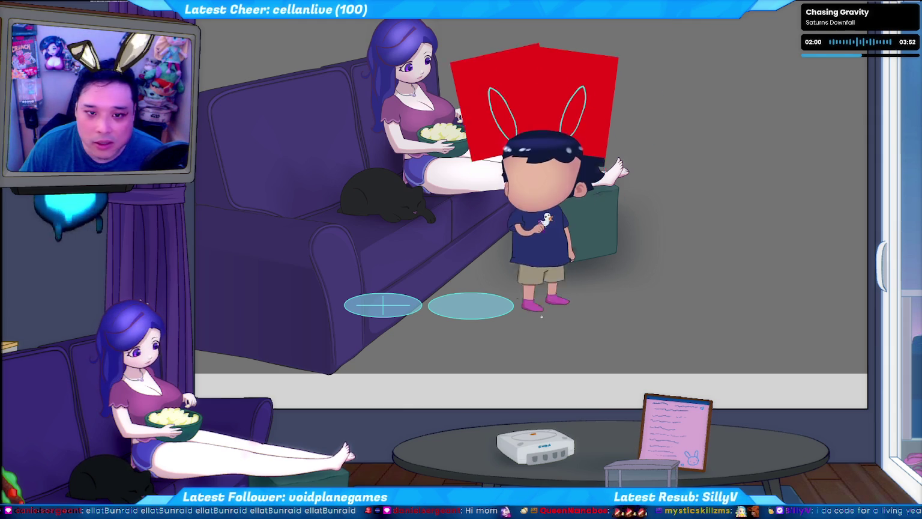
pyautogui.hotkey('alt', 'Tab')
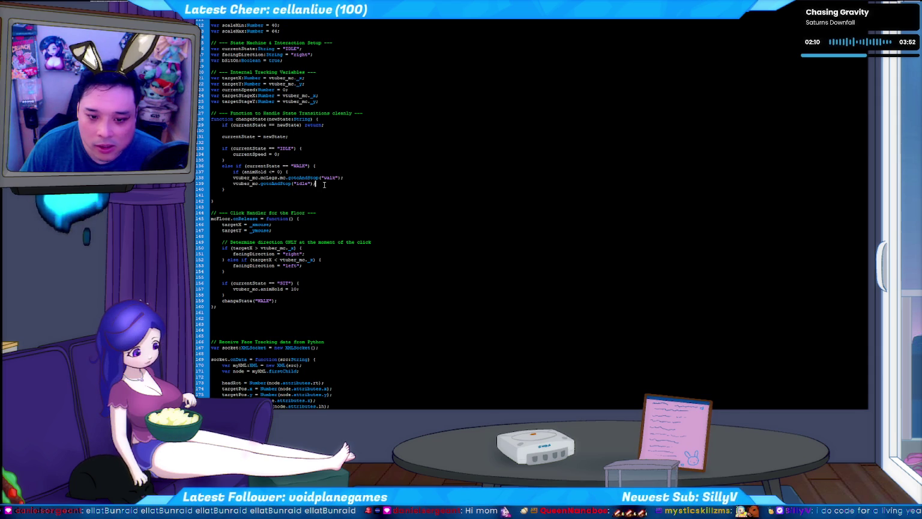
# Paste two copies of the idle gotoAndStop call after line 157 in the SIT branch, then test
pyautogui.keyDown('shift'); pyautogui.click(233, 183); pyautogui.keyUp('shift')
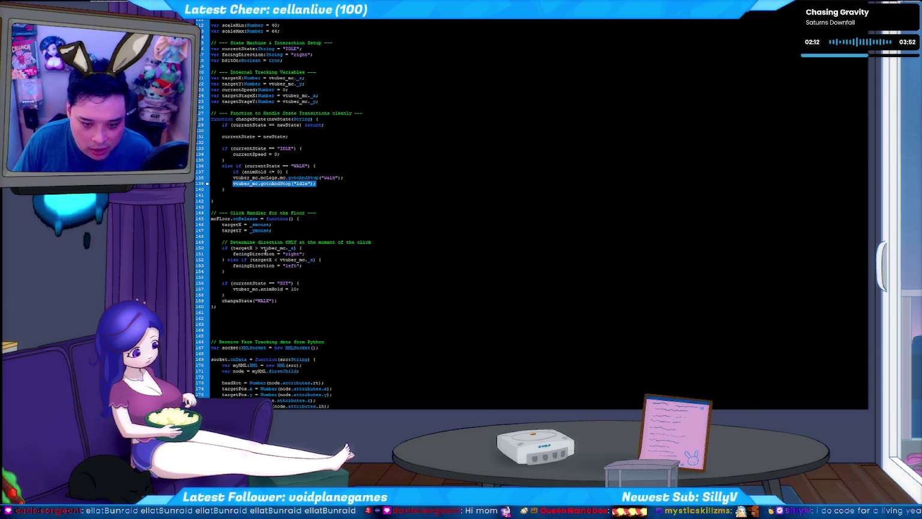
pyautogui.click(310, 288)
pyautogui.press('Return')
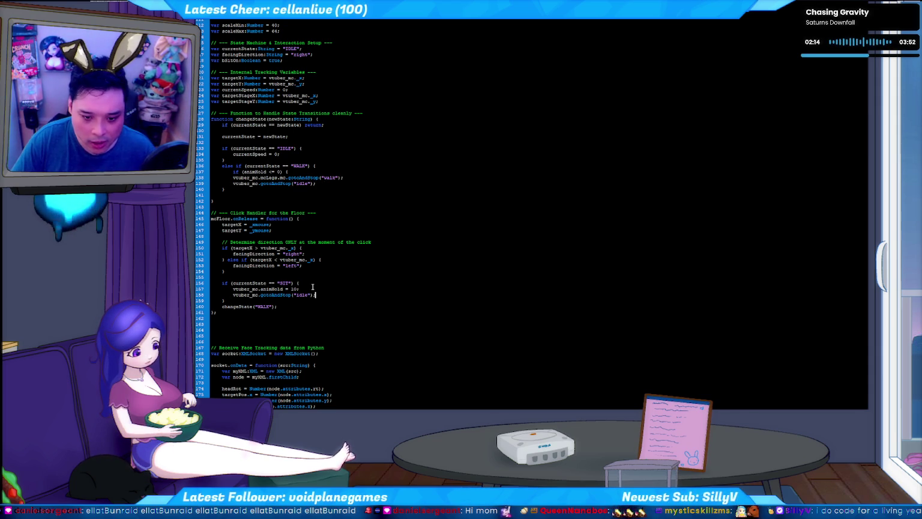
pyautogui.hotkey('ctrl', 'd')
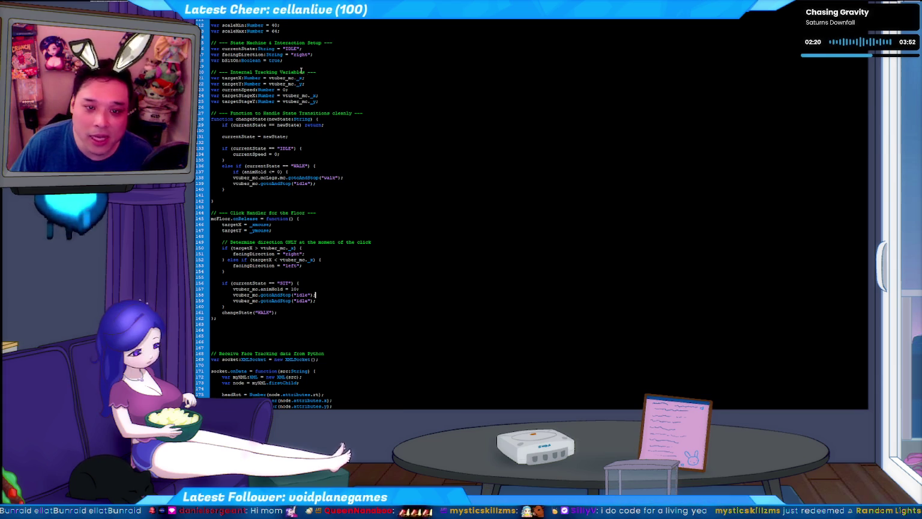
pyautogui.click(314, 295)
pyautogui.hotkey('ctrl', 'Return')
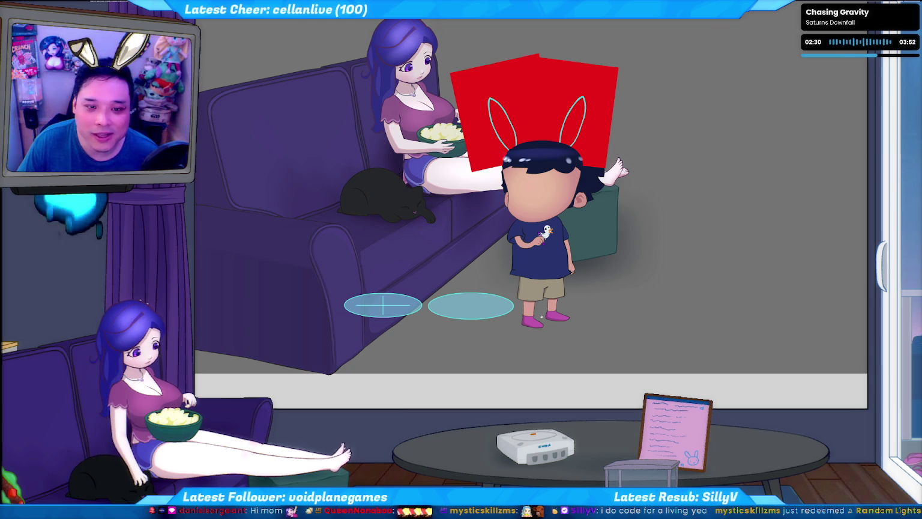
# Make line 158 send mcLegs.mc to the "sit_to_idle" frame
pyautogui.hotkey('alt', 'Tab')
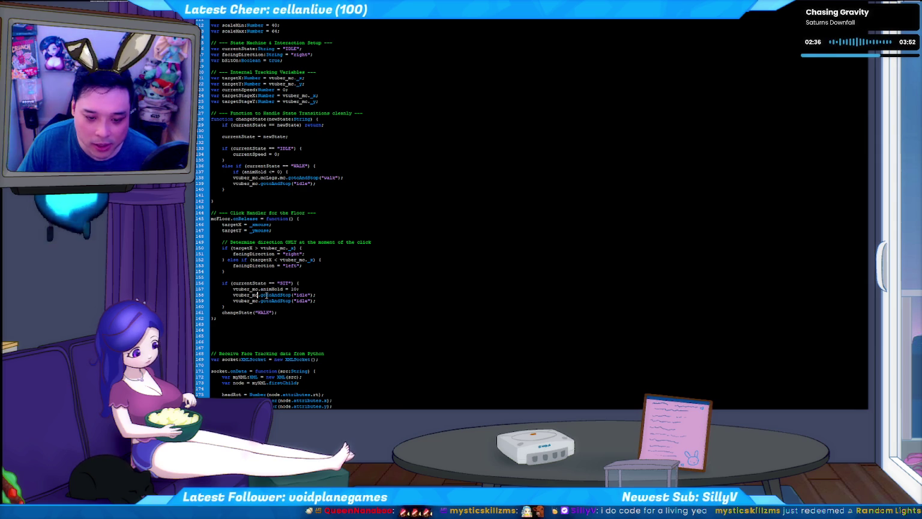
pyautogui.write('mc')
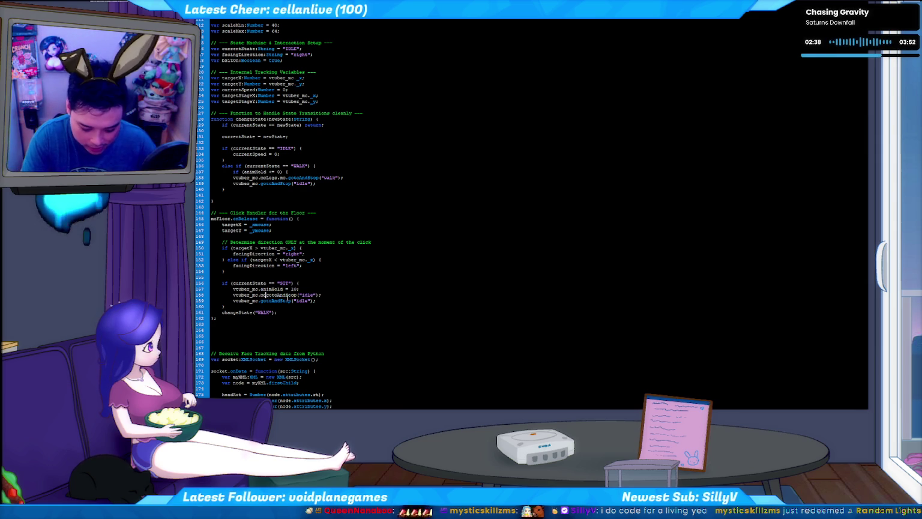
pyautogui.write('.')
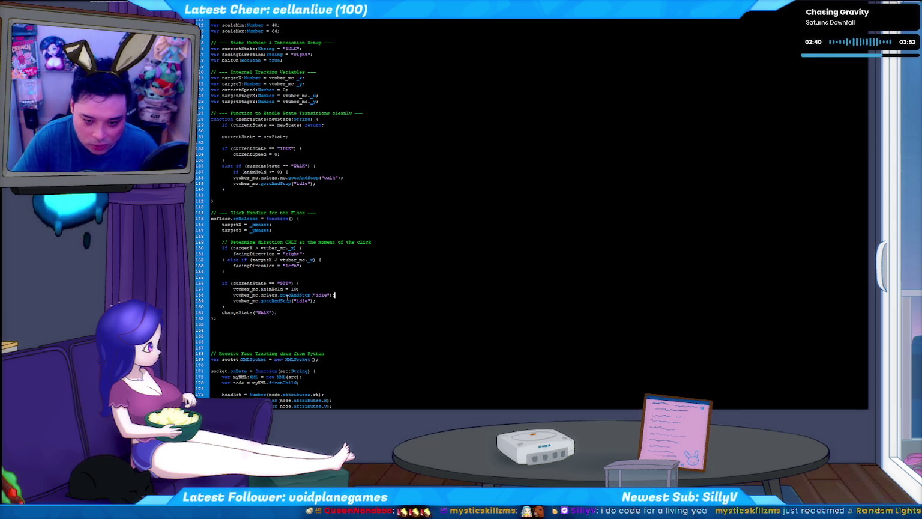
pyautogui.hotkey('ctrl', 'shift', 'Left')
pyautogui.write('sit')
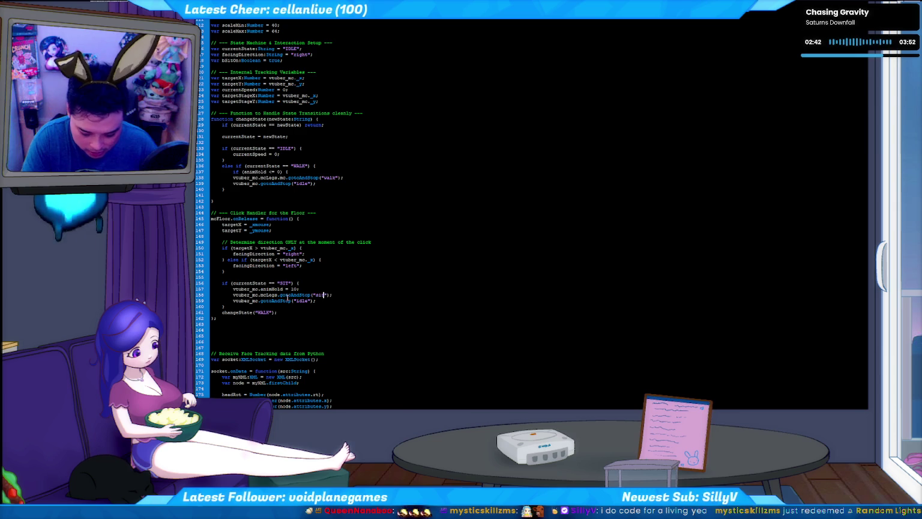
pyautogui.write('_to_')
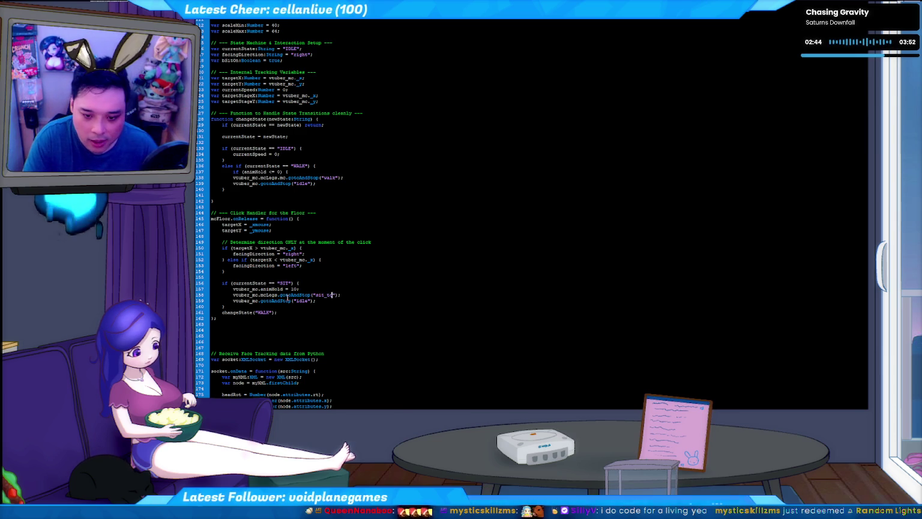
pyautogui.write('idle')
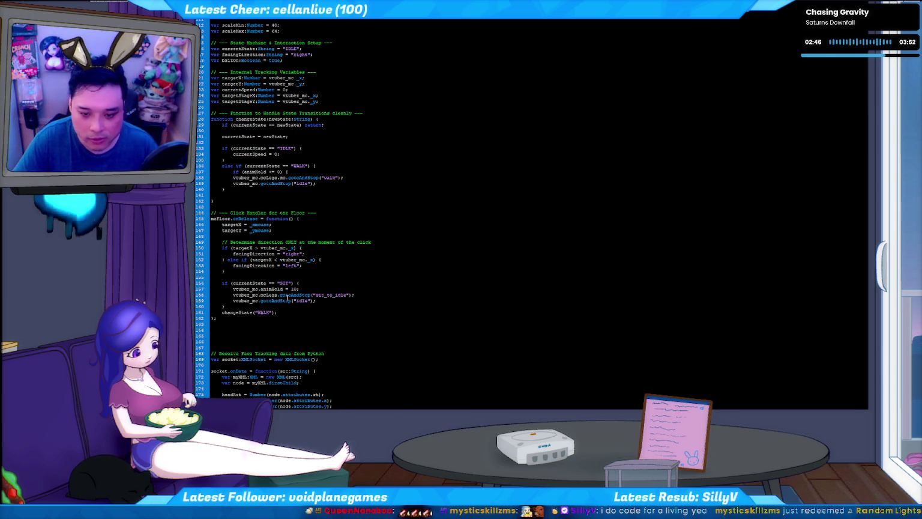
# Make line 159 also go to "sit_to_idle"
pyautogui.hotkey('ctrl', 'c')
pyautogui.press('Down')
pyautogui.press('Left')
pyautogui.press('Left')
pyautogui.press('Left')
pyautogui.press('BackSpace')
pyautogui.press('BackSpace')
pyautogui.press('BackSpace')
pyautogui.hotkey('ctrl', 'v')
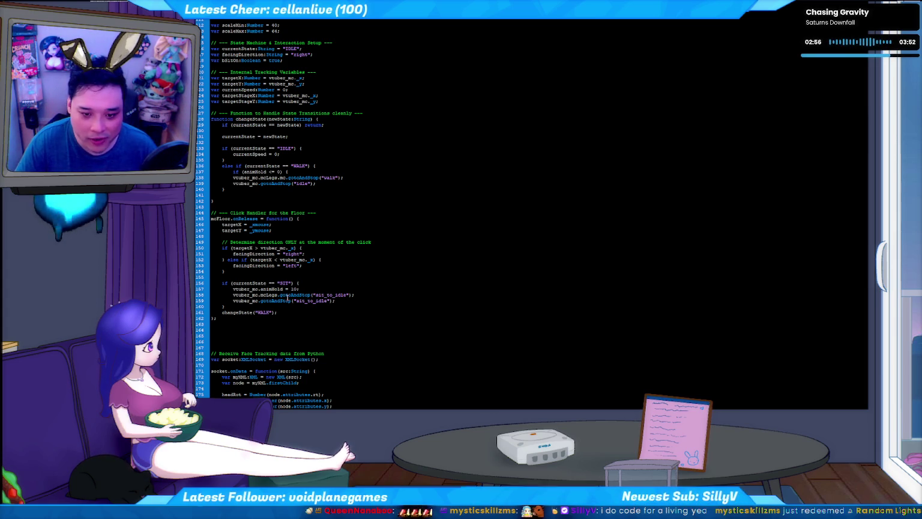
# Close the animHold check with a brace and indent both WALK calls inside it
pyautogui.press('Return')
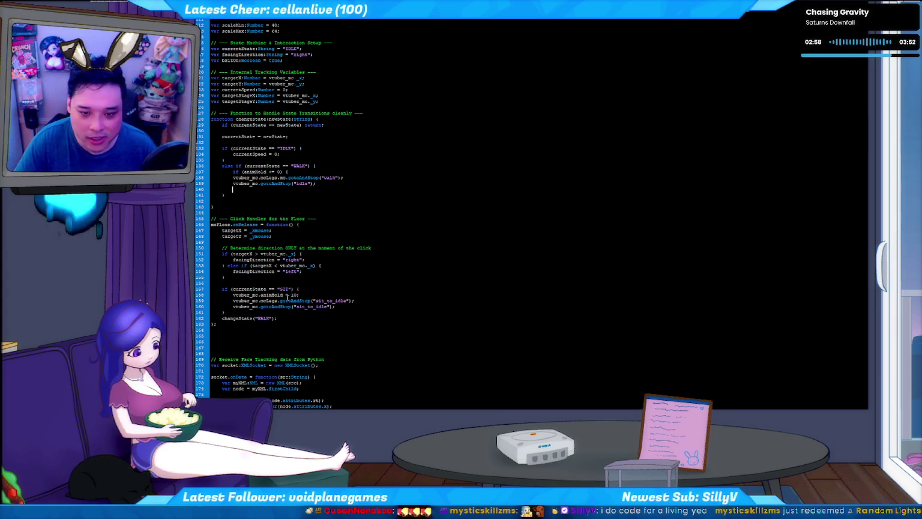
pyautogui.hotkey('shift', 'Down')
pyautogui.hotkey('shift', 'Down')
pyautogui.press('Tab')
pyautogui.press('Right')
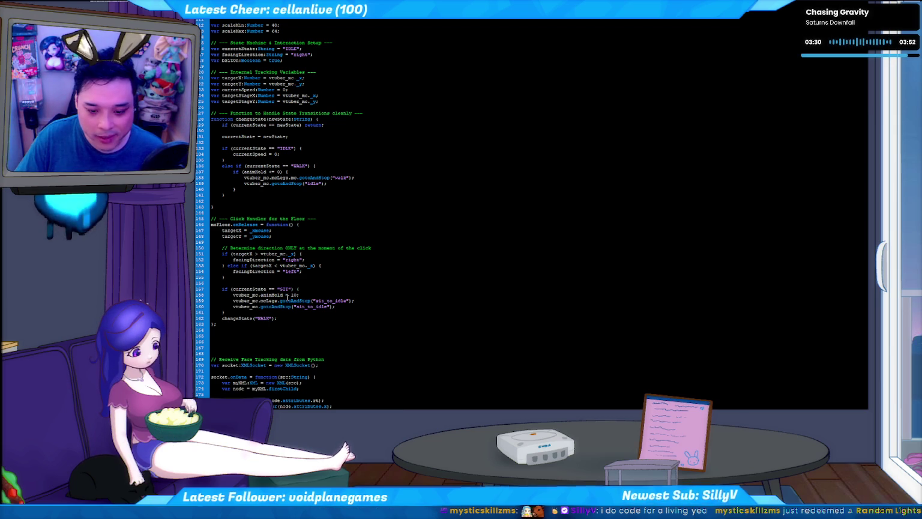
# Add a blank line after the changeState call and select animHold on line 158
pyautogui.press('End')
pyautogui.press('Return')
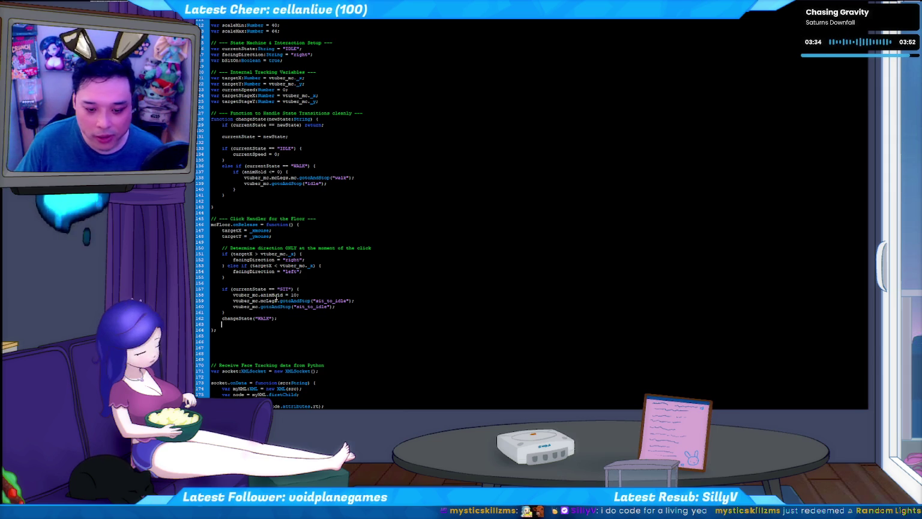
pyautogui.moveTo(283, 294); pyautogui.dragTo(268, 295)
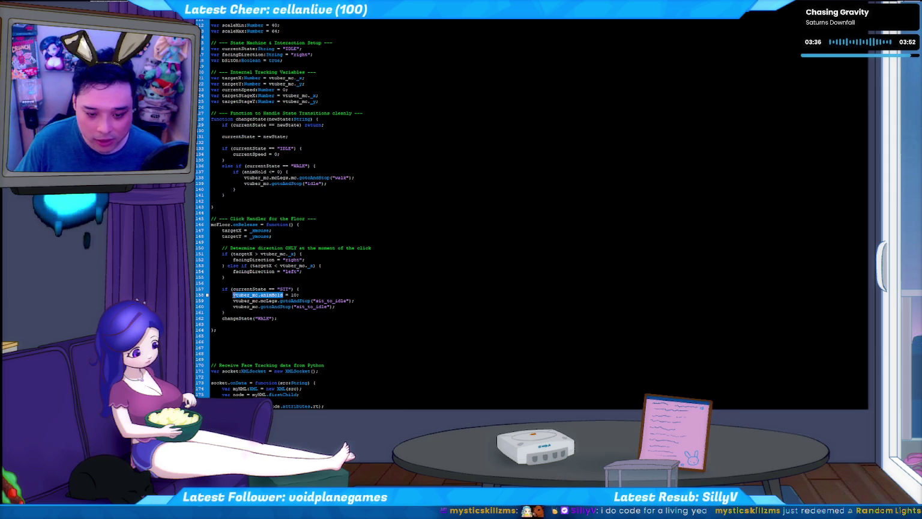
pyautogui.scroll(15, 310, 313)
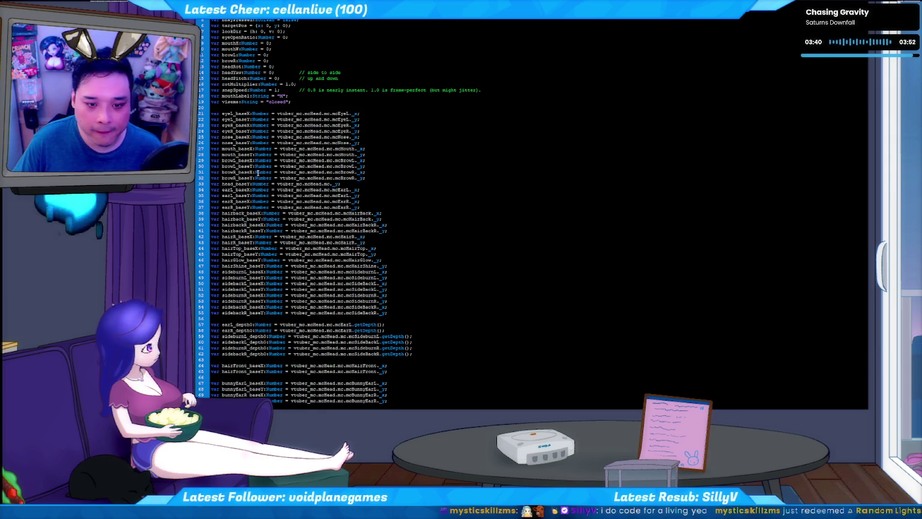
# Declare var animHold:Number = 0 after the viseme declaration on line 19
pyautogui.scroll(-5, 258, 173)
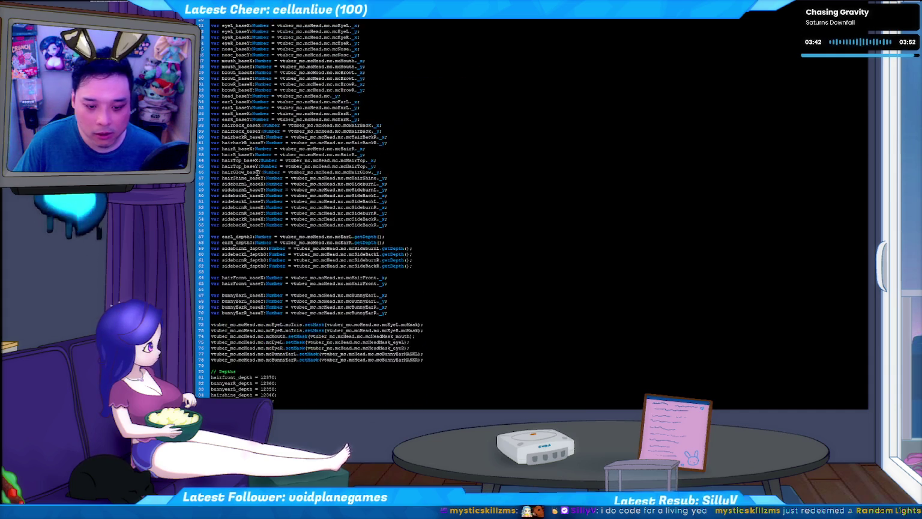
pyautogui.scroll(5, 257, 172)
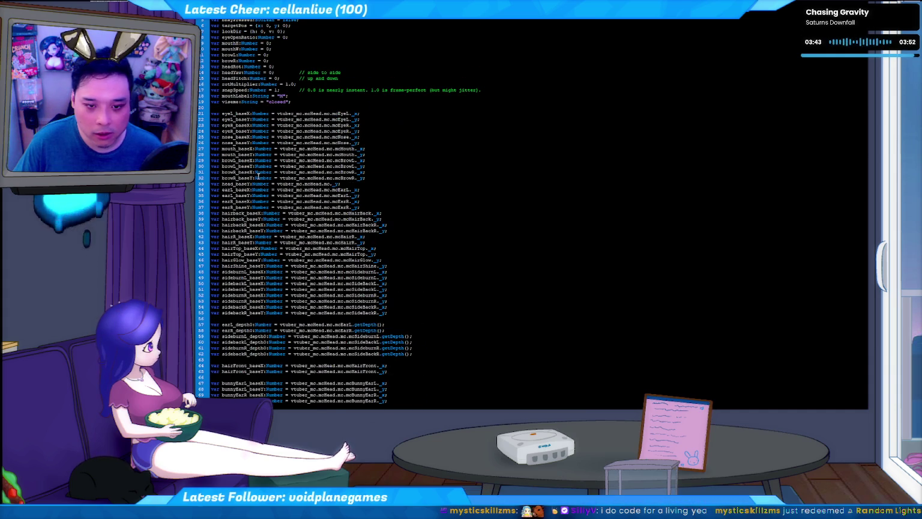
pyautogui.click(306, 102)
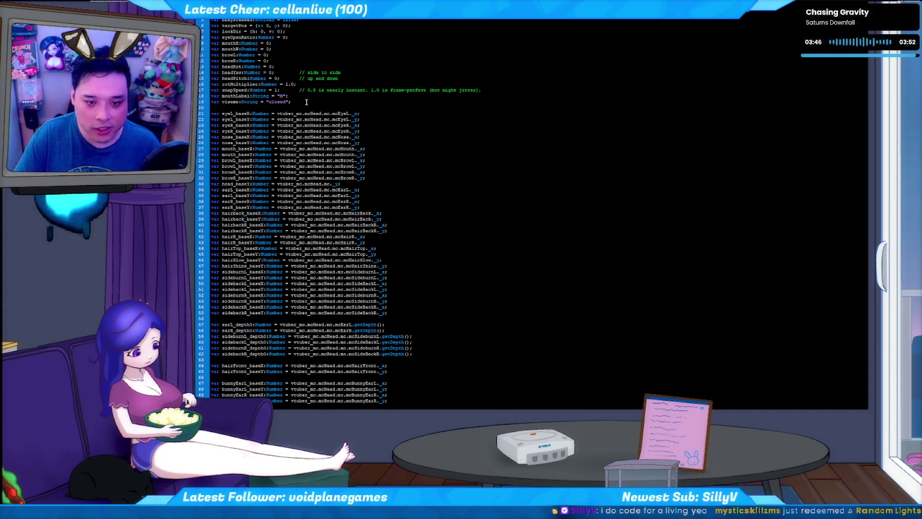
pyautogui.press('Return')
pyautogui.write('var ')
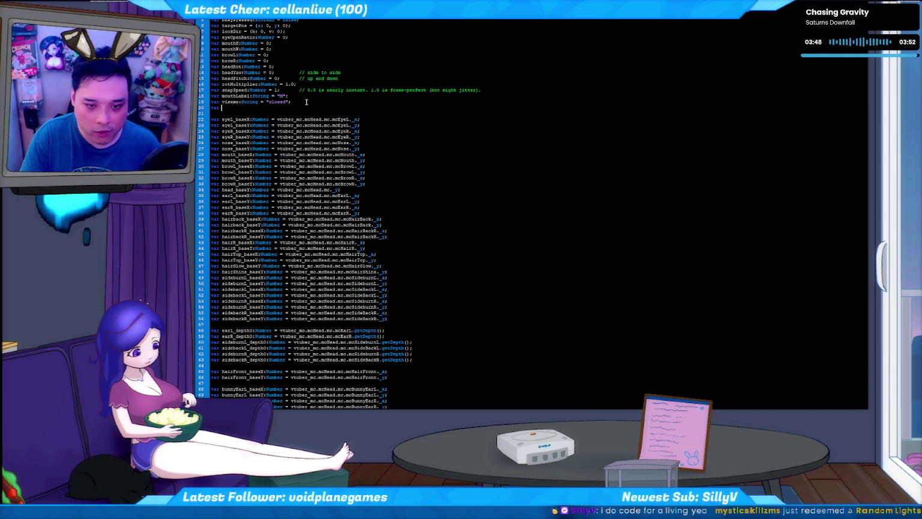
pyautogui.write('animHold:Number ')
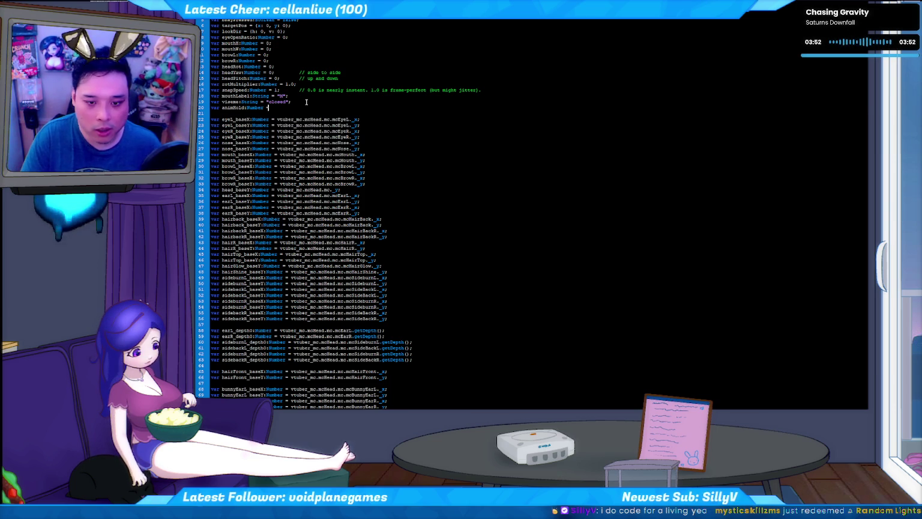
pyautogui.write('= 0;')
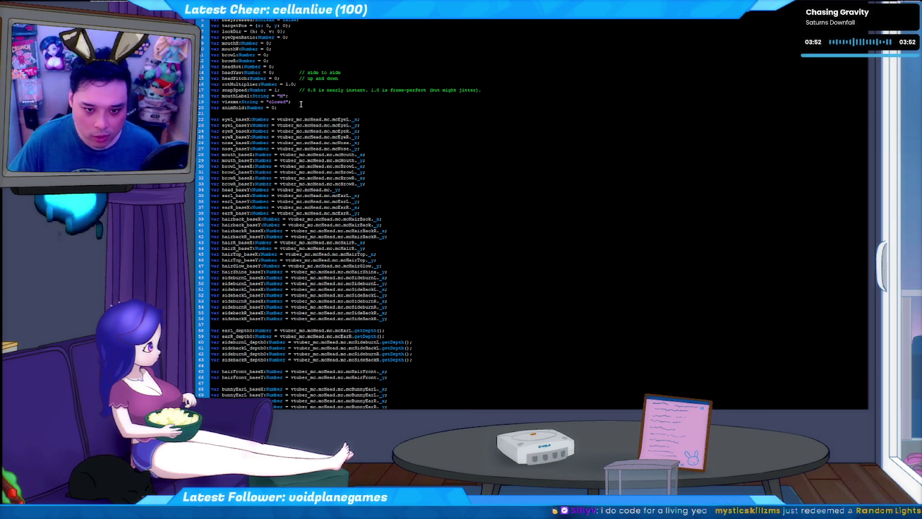
pyautogui.scroll(-15, 302, 230)
pyautogui.scroll(-10, 302, 231)
pyautogui.scroll(-4, 303, 231)
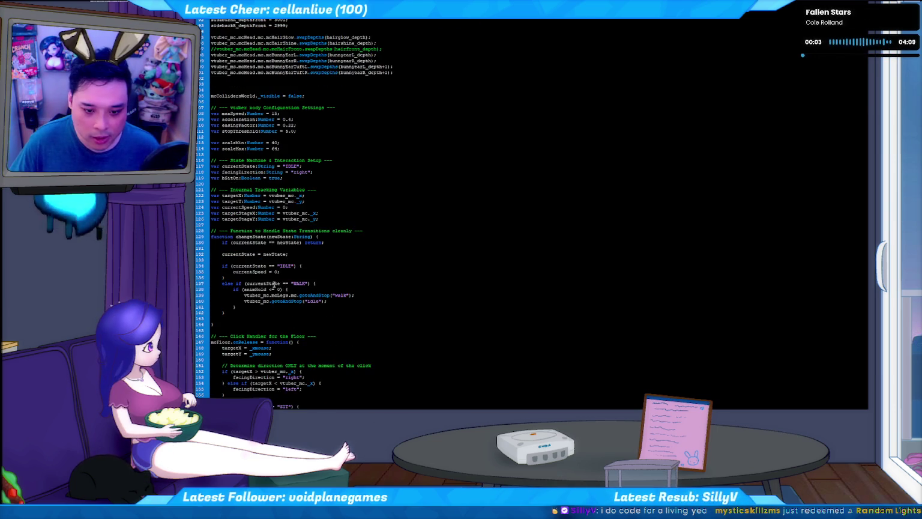
# Remove "vtuber_mc." so line 159 reads animHold = 10, then test the movie
pyautogui.scroll(-3, 259, 244)
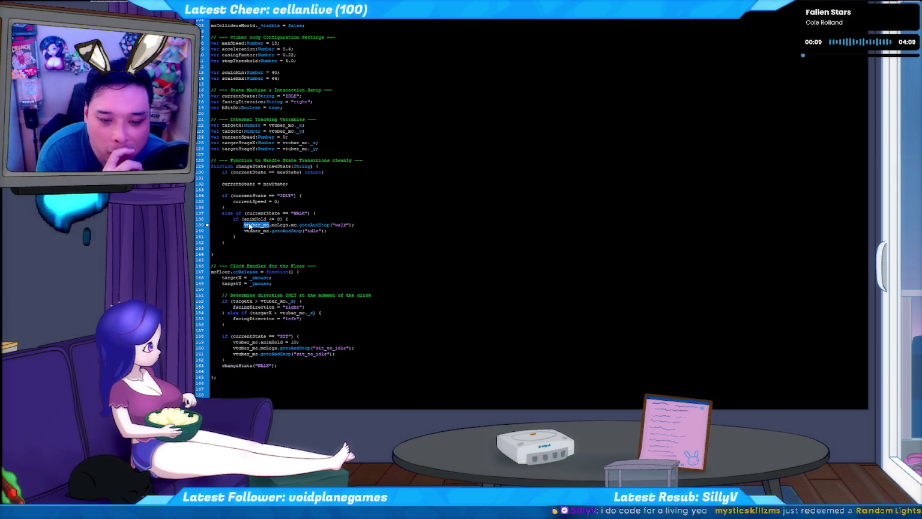
pyautogui.scroll(-3, 251, 226)
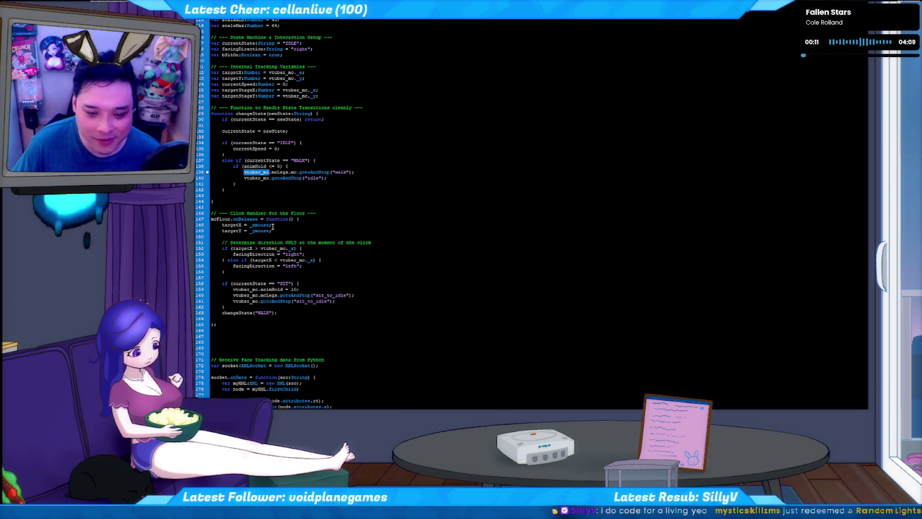
pyautogui.doubleClick(255, 167)
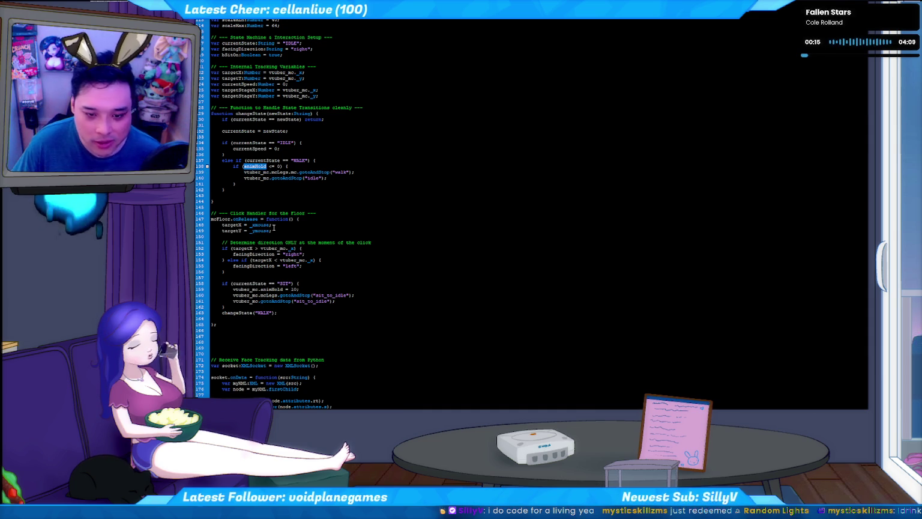
pyautogui.scroll(-2, 276, 227)
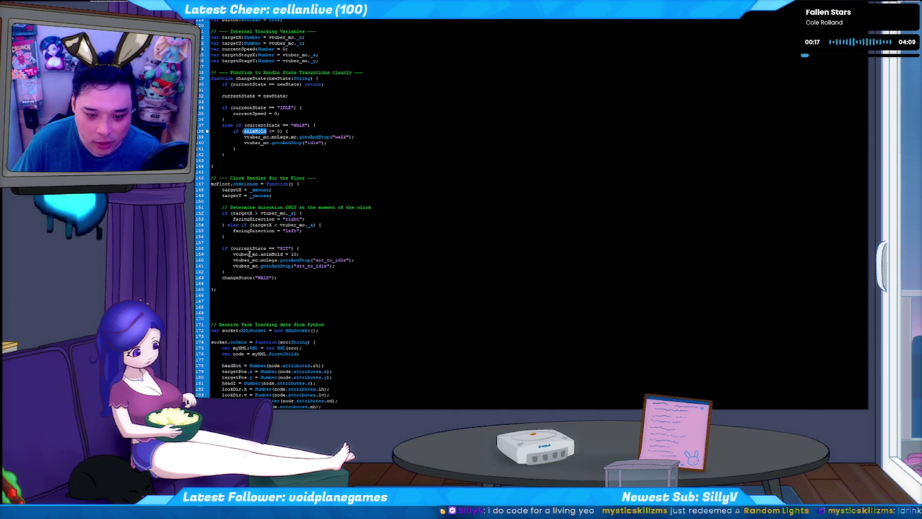
pyautogui.doubleClick(250, 254)
pyautogui.press('BackSpace')
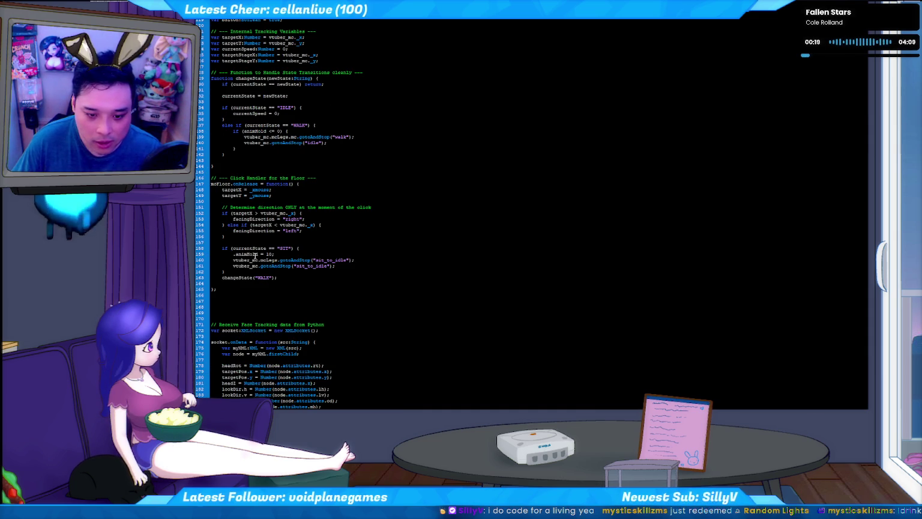
pyautogui.press('Delete')
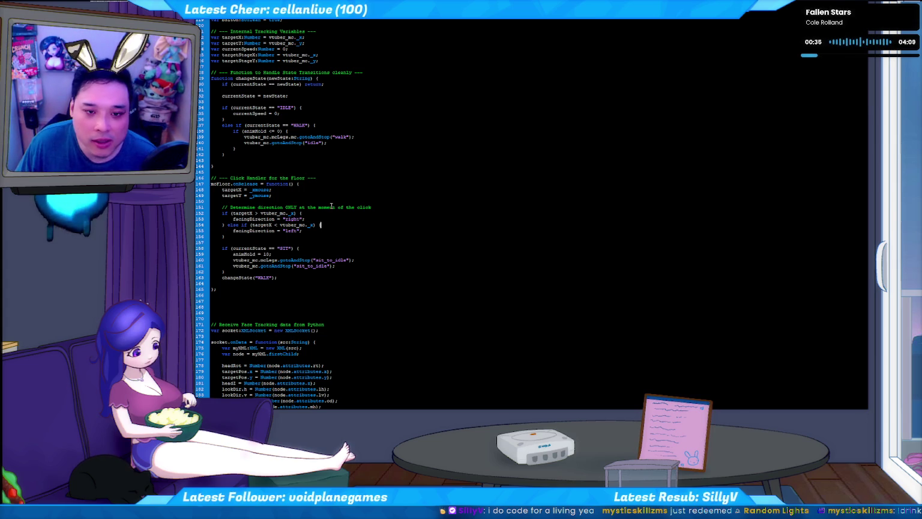
pyautogui.hotkey('ctrl', 'Return')
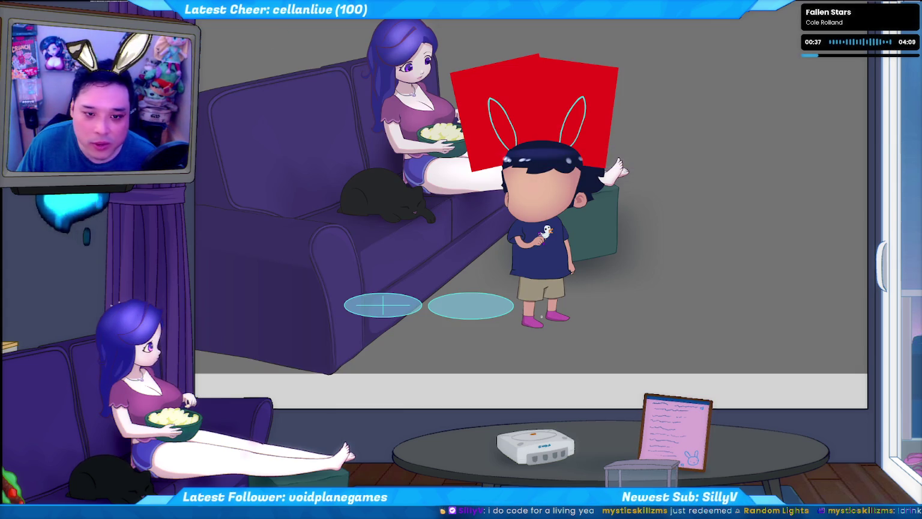
# Close the test movie window with Ctrl+W to return to vtuber.as
pyautogui.hotkey('ctrl', 'w')
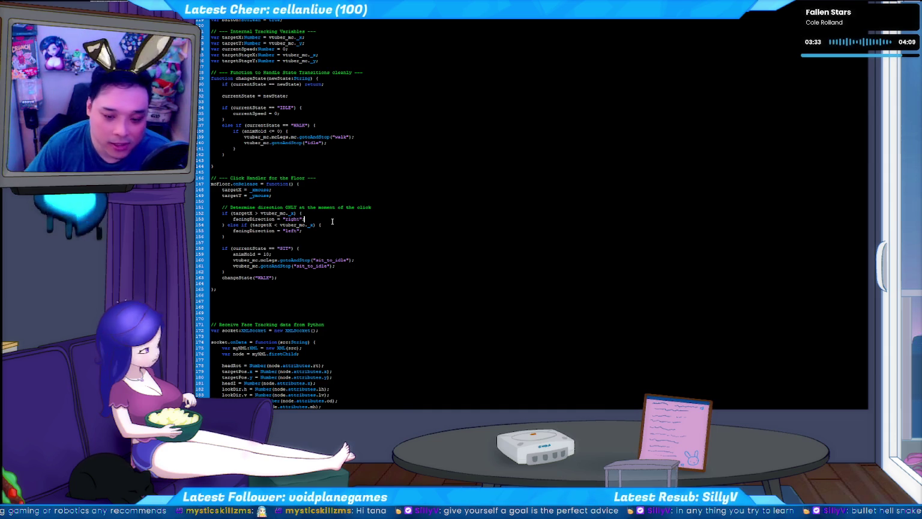
# Test-run the current code to see the avatar seated on the couch beside the girl
pyautogui.click(317, 231)
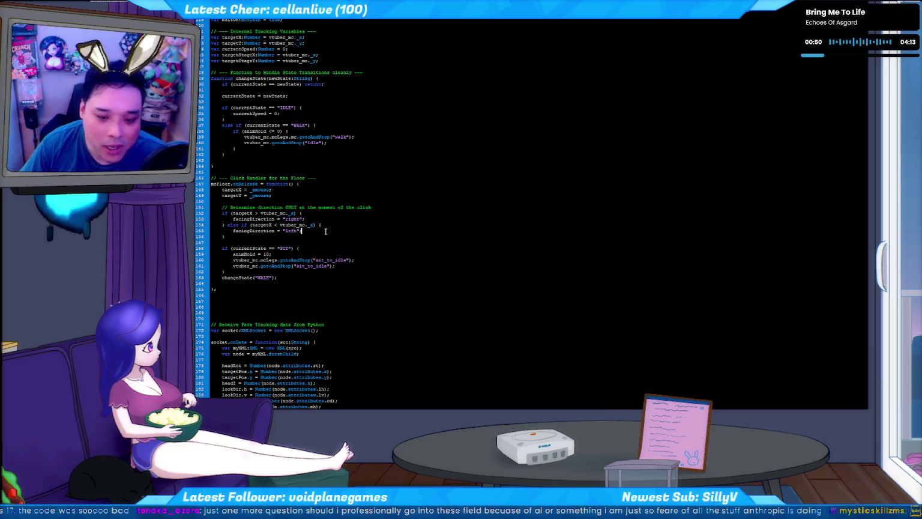
pyautogui.scroll(-3, 326, 231)
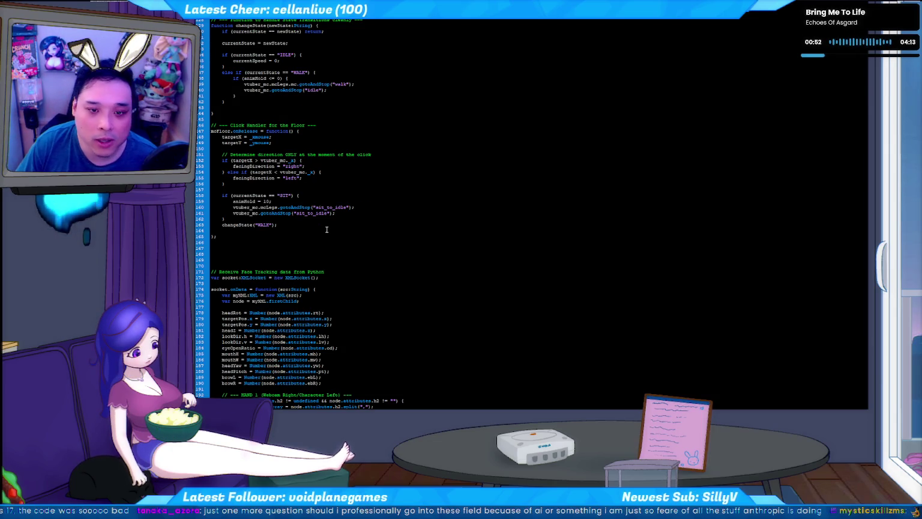
pyautogui.hotkey('ctrl', 'Return')
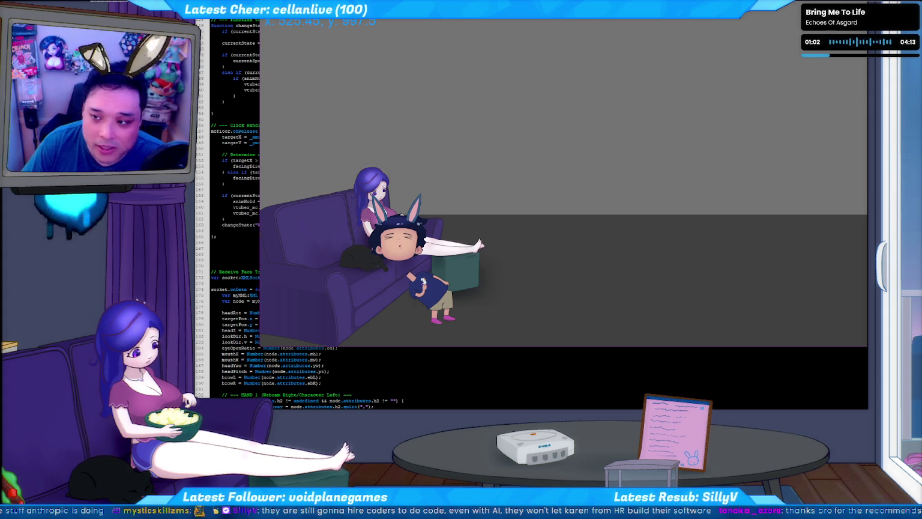
# Close the test movie to return to vtuber.as, whose SIT branch sets animHold to 10
pyautogui.hotkey('ctrl', 'w')
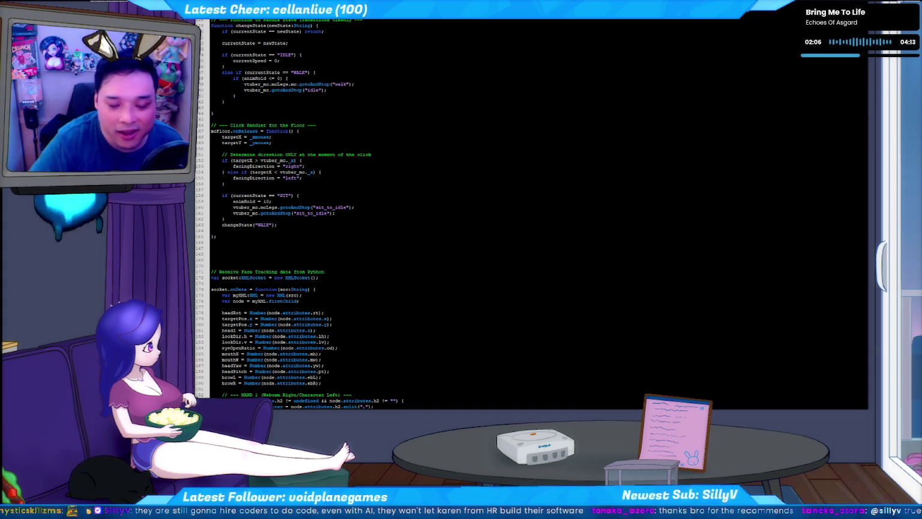
# Click the seated avatar to make it stand, then start a fresh test run
pyautogui.click(329, 407)
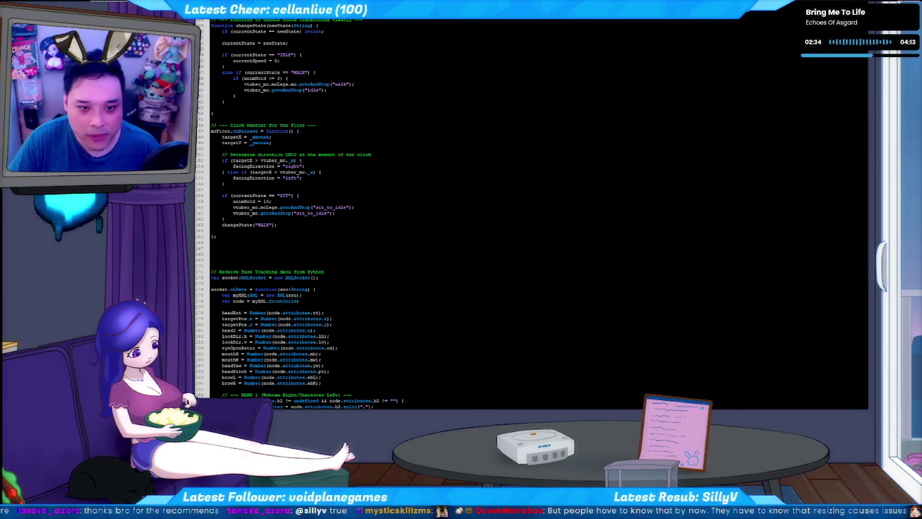
pyautogui.hotkey('ctrl', 'Return')
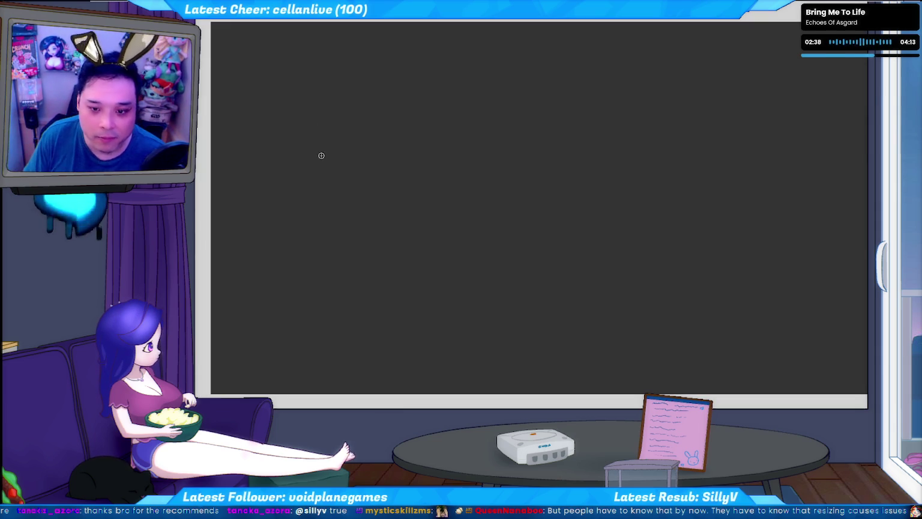
# Draw two rectangles side by side on the whiteboard, redrawing the misdrawn edges
pyautogui.moveTo(377, 83); pyautogui.dragTo(492, 80)
pyautogui.moveTo(289, 97); pyautogui.dragTo(471, 236)
pyautogui.moveTo(445, 69); pyautogui.dragTo(478, 261)
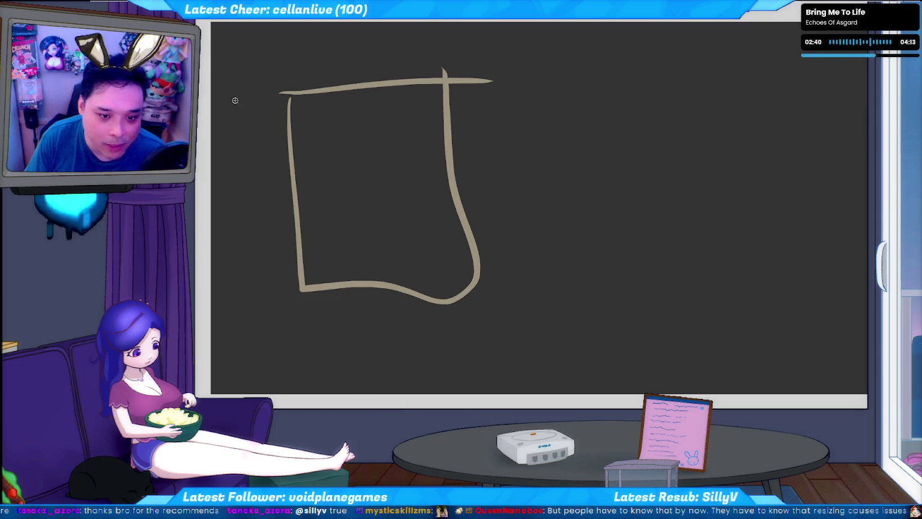
pyautogui.hotkey('ctrl', 'z')
pyautogui.hotkey('ctrl', 'z')
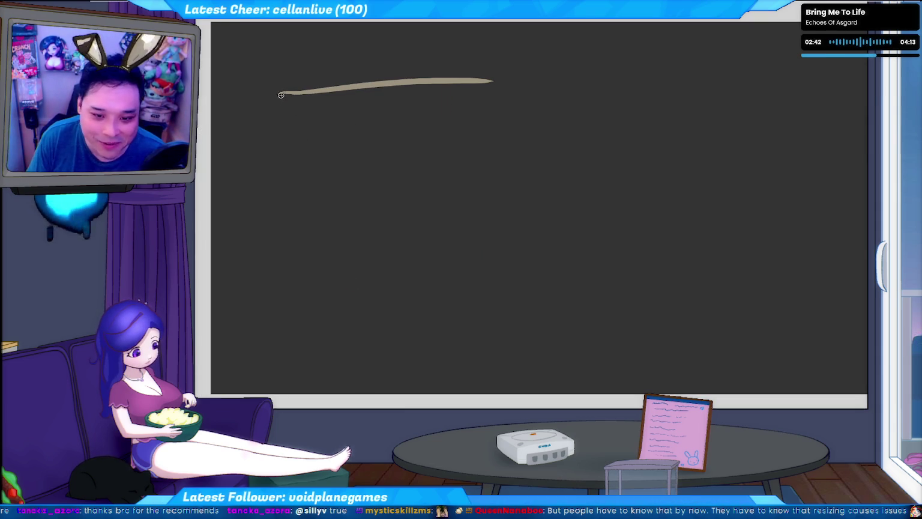
pyautogui.moveTo(281, 95); pyautogui.dragTo(472, 260)
pyautogui.moveTo(430, 70)
pyautogui.mouseDown()
pyautogui.moveTo(471, 260)
pyautogui.moveTo(453, 66)
pyautogui.mouseUp()
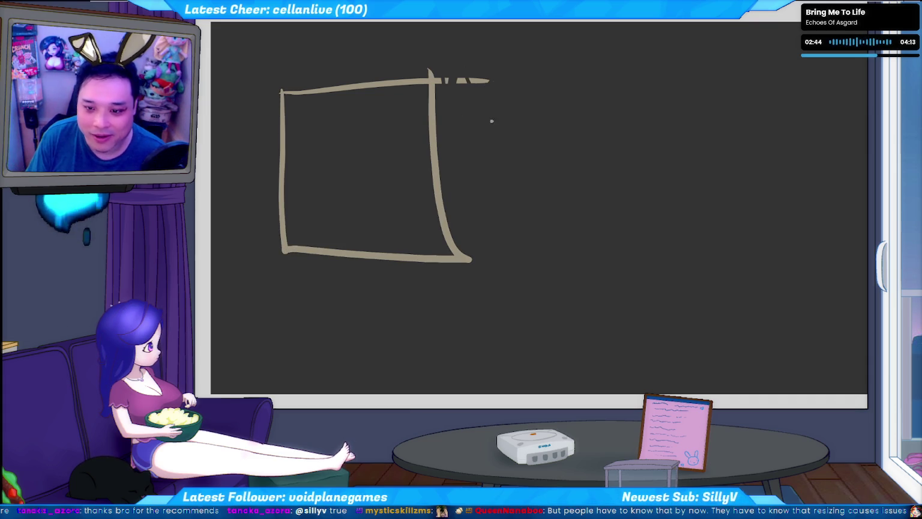
pyautogui.moveTo(517, 194); pyautogui.dragTo(514, 273)
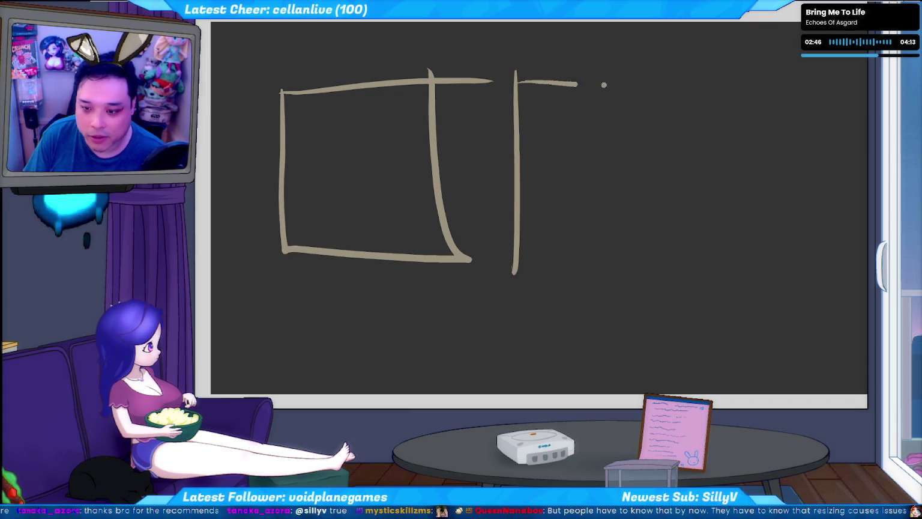
pyautogui.moveTo(518, 84); pyautogui.dragTo(714, 80)
pyautogui.hotkey('ctrl', 'z')
pyautogui.moveTo(516, 72)
pyautogui.mouseDown()
pyautogui.moveTo(655, 62)
pyautogui.moveTo(642, 285)
pyautogui.mouseUp()
pyautogui.moveTo(516, 274); pyautogui.dragTo(648, 272)
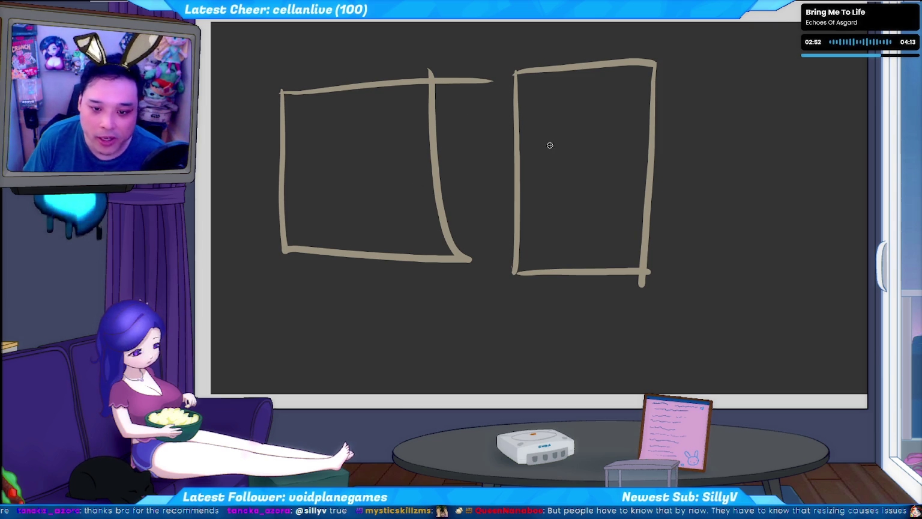
# Draw four circles inside the first square, undoing stray circles and lines
pyautogui.moveTo(349, 129); pyautogui.dragTo(353, 128)
pyautogui.hotkey('ctrl', 'z')
pyautogui.moveTo(312, 172); pyautogui.dragTo(310, 175)
pyautogui.hotkey('ctrl', 'z')
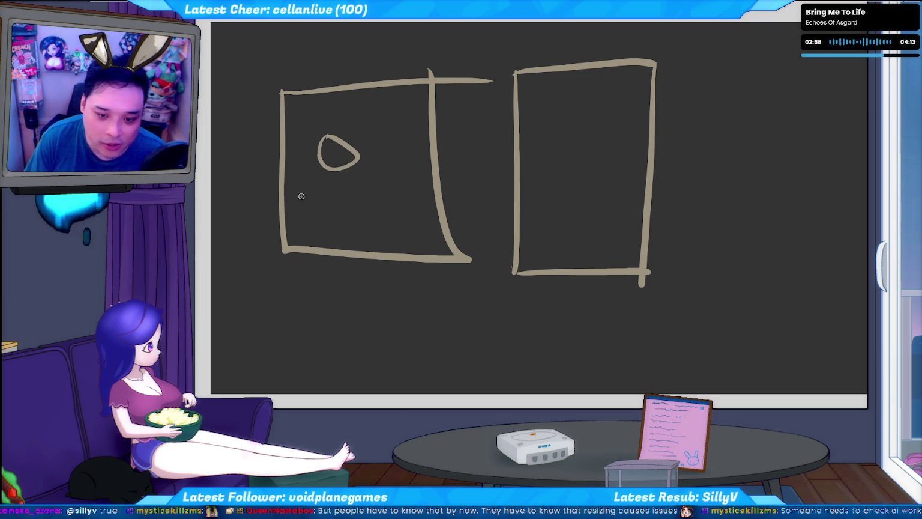
pyautogui.moveTo(384, 137); pyautogui.dragTo(386, 138)
pyautogui.moveTo(421, 175); pyautogui.dragTo(419, 176)
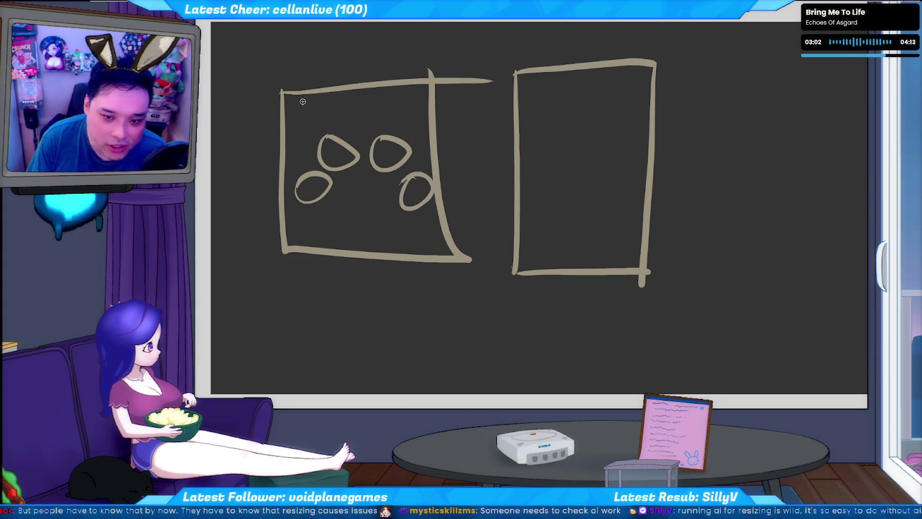
pyautogui.moveTo(300, 90); pyautogui.dragTo(315, 257)
pyautogui.moveTo(405, 84); pyautogui.dragTo(407, 146)
pyautogui.hotkey('ctrl', 'z')
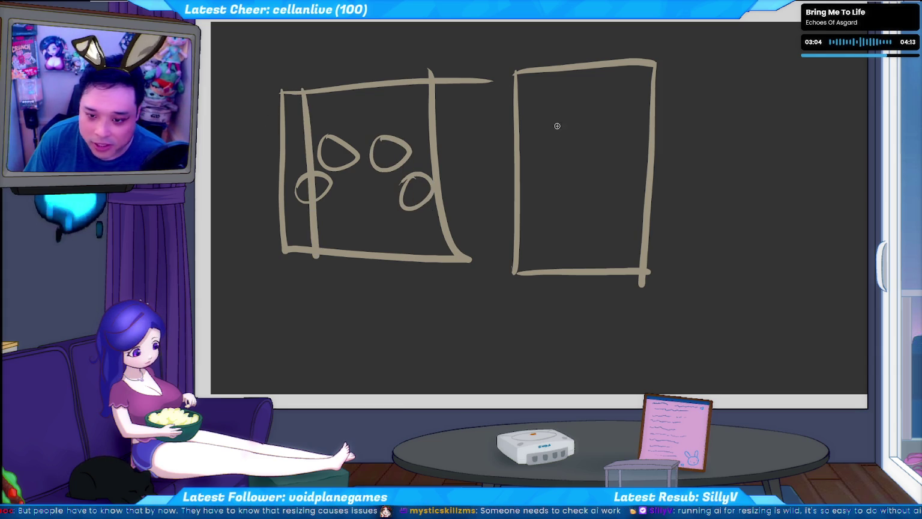
pyautogui.hotkey('ctrl', 'z')
# Copy the four circles into the second rectangle, shrinking and nudging them into place
pyautogui.moveTo(295, 146); pyautogui.dragTo(422, 225)
pyautogui.moveTo(361, 98); pyautogui.dragTo(417, 158)
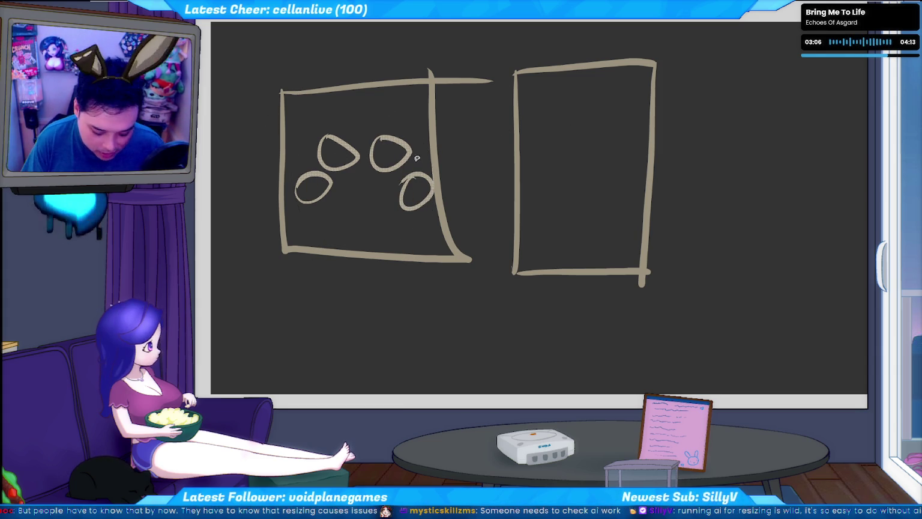
pyautogui.hotkey('ctrl', 'c')
pyautogui.hotkey('ctrl', 'v')
pyautogui.press('Right')
pyautogui.press('Right')
pyautogui.press('Right')
pyautogui.press('Right')
pyautogui.press('Right')
pyautogui.press('Right')
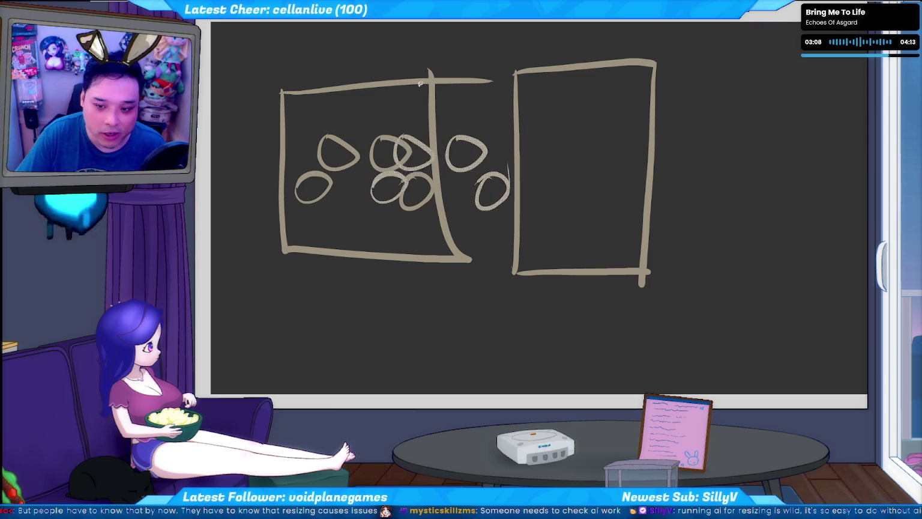
pyautogui.press('Right')
pyautogui.press('Right')
pyautogui.press('Right')
pyautogui.press('Right')
pyautogui.press('Right')
pyautogui.press('Right')
pyautogui.press('Right')
pyautogui.press('Right')
pyautogui.press('Right')
pyautogui.press('Right')
pyautogui.press('Right')
pyautogui.press('Right')
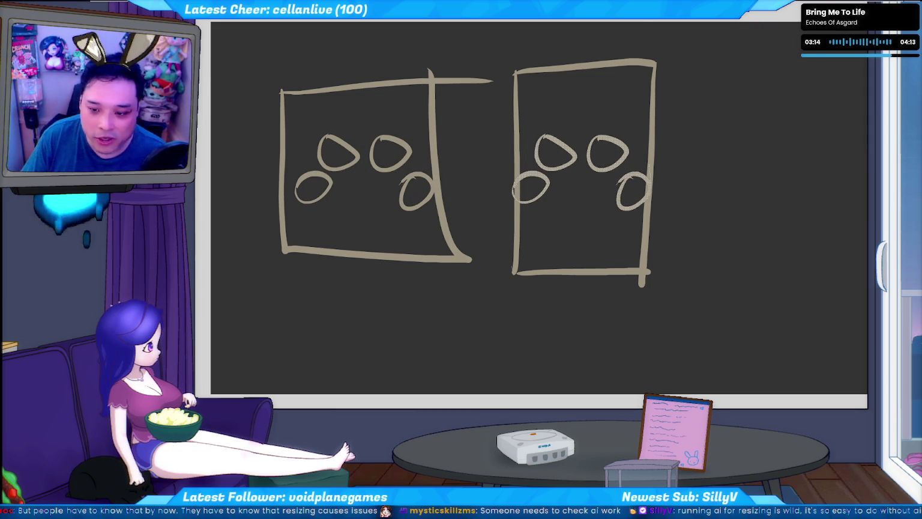
pyautogui.hotkey('ctrl', 't')
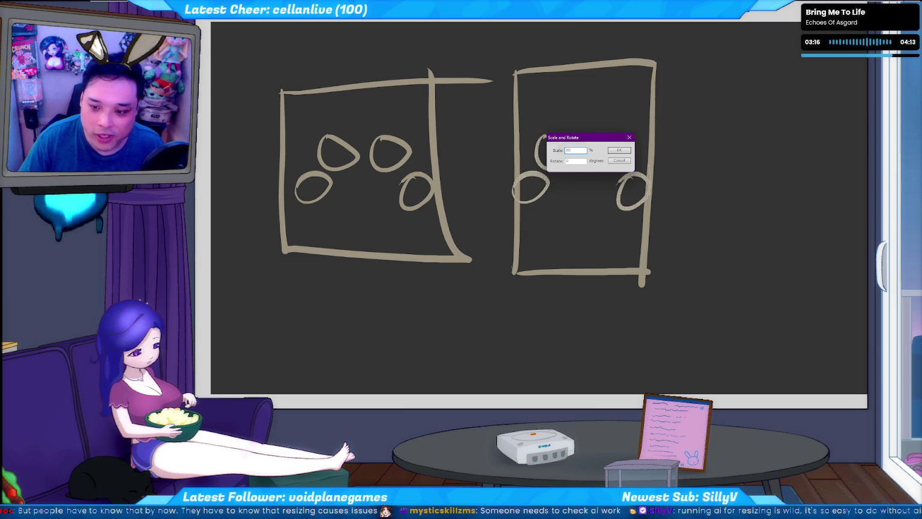
pyautogui.press('Return')
pyautogui.press('Down')
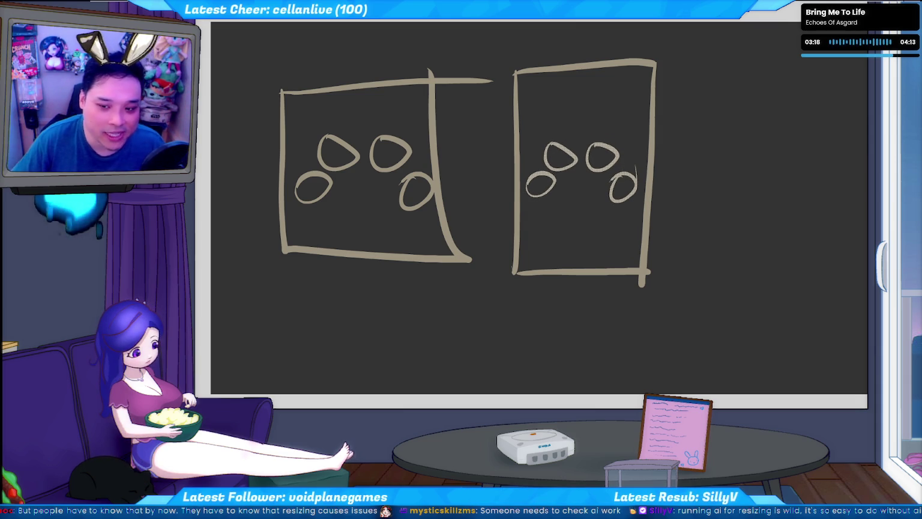
pyautogui.moveTo(562, 79); pyautogui.dragTo(636, 125)
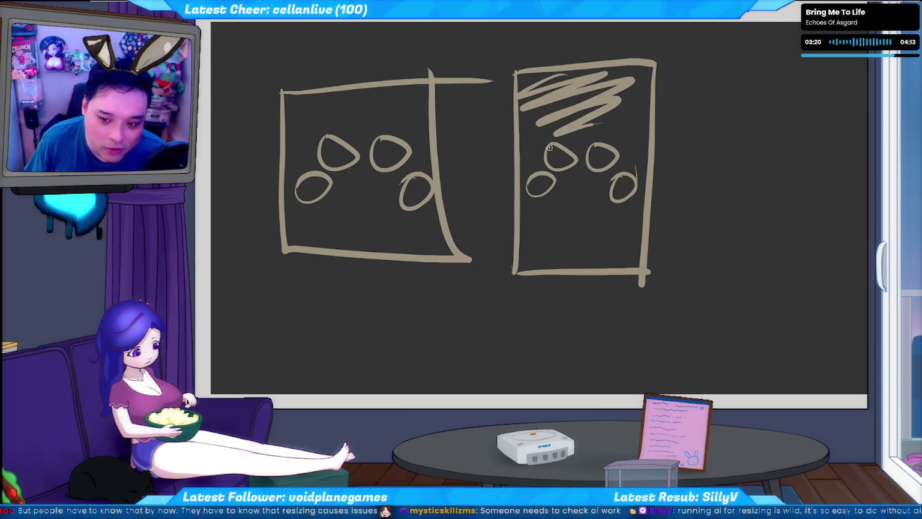
pyautogui.hotkey('ctrl', 'z')
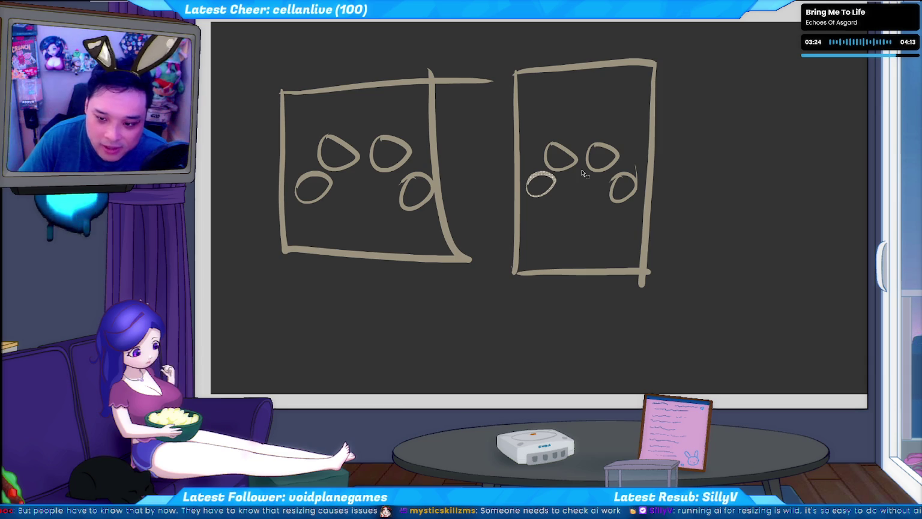
# Rearrange the circles in the right rectangle and draw a short line between them
pyautogui.moveTo(541, 183); pyautogui.dragTo(544, 191)
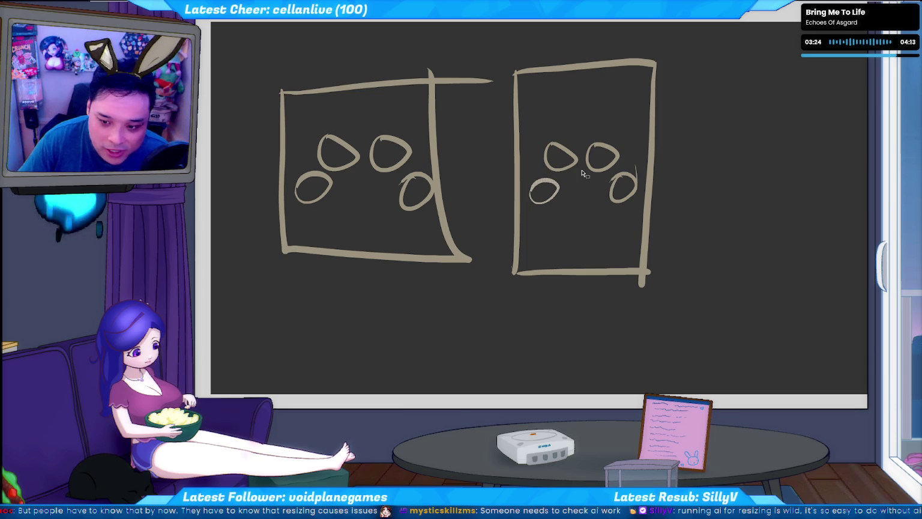
pyautogui.click(622, 187)
pyautogui.moveTo(622, 167); pyautogui.dragTo(619, 174)
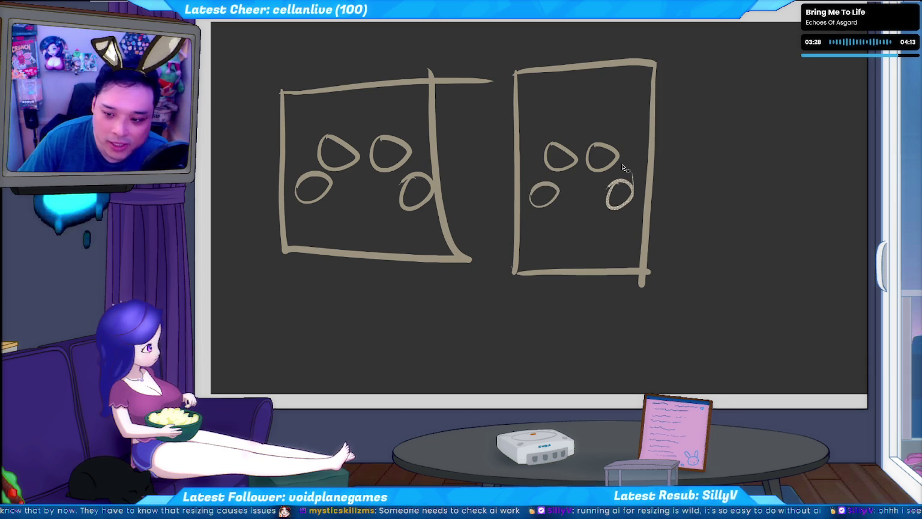
pyautogui.click(620, 150)
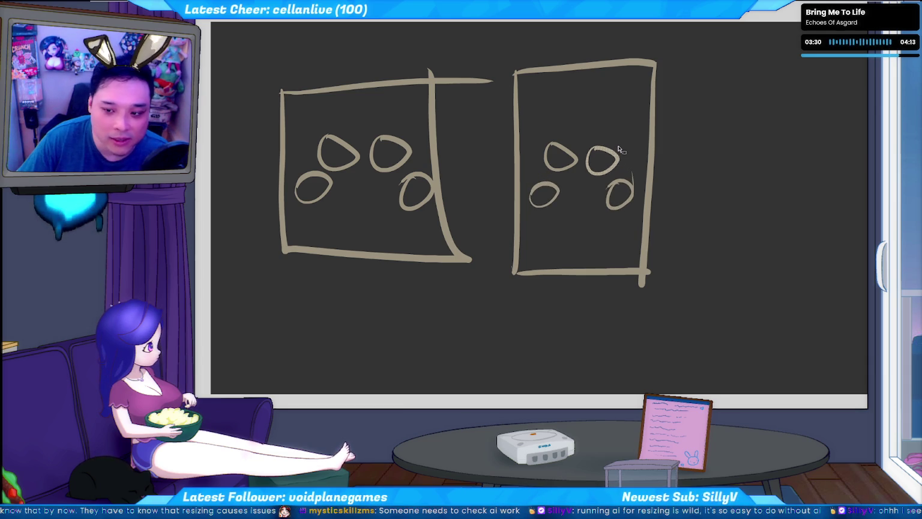
pyautogui.moveTo(578, 170); pyautogui.dragTo(572, 154)
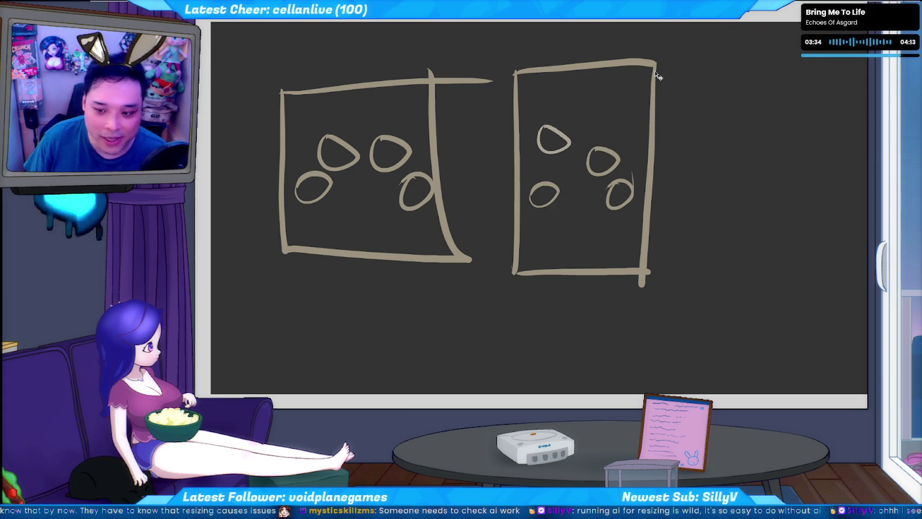
pyautogui.moveTo(574, 154); pyautogui.dragTo(579, 191)
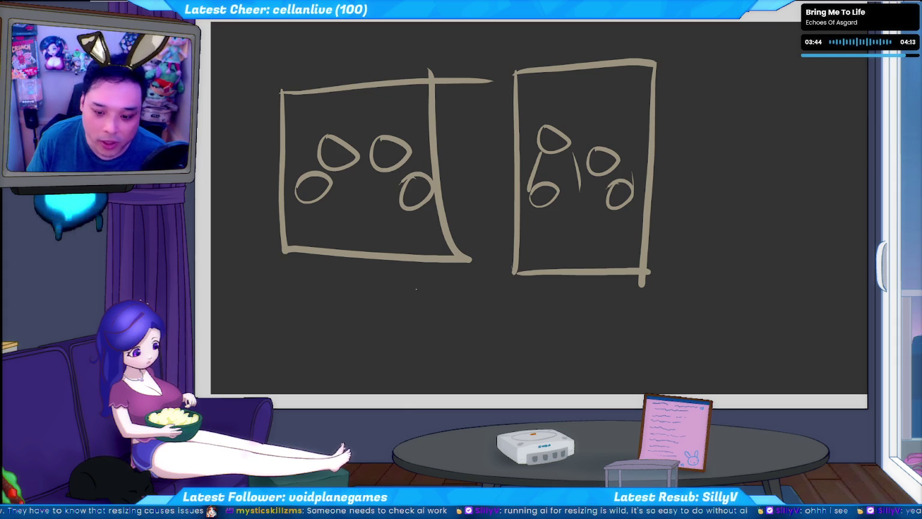
# Add two stick figures below the boxes, shift the left one up-left, then delete both
pyautogui.moveTo(416, 289); pyautogui.dragTo(412, 331)
pyautogui.moveTo(480, 274); pyautogui.dragTo(368, 394)
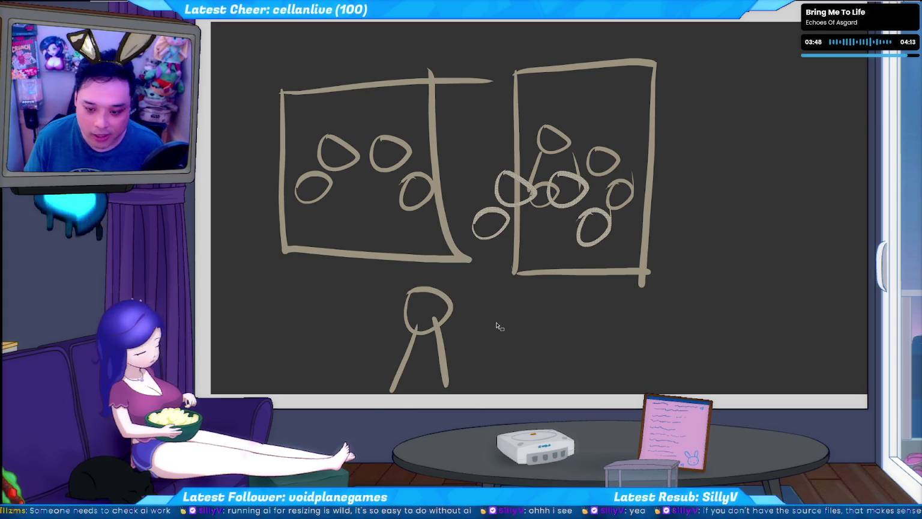
pyautogui.hotkey('ctrl', 'v')
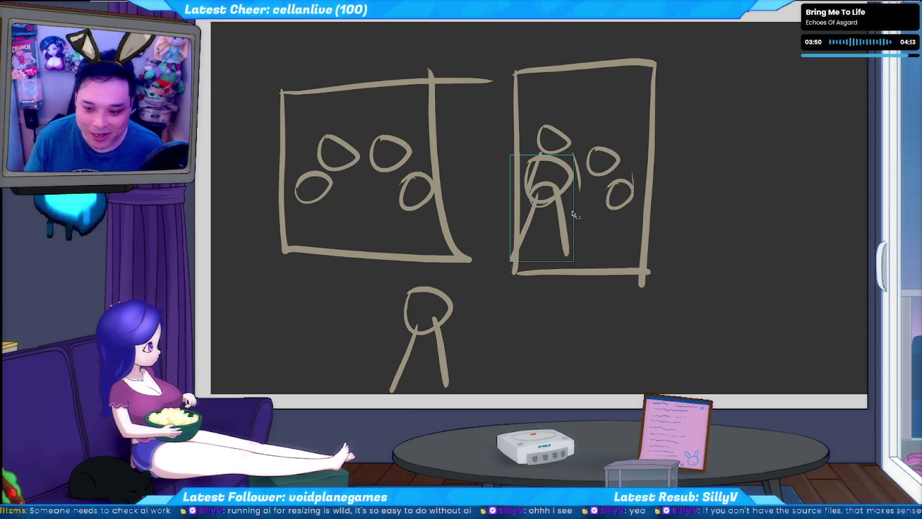
pyautogui.moveTo(565, 229); pyautogui.dragTo(500, 349)
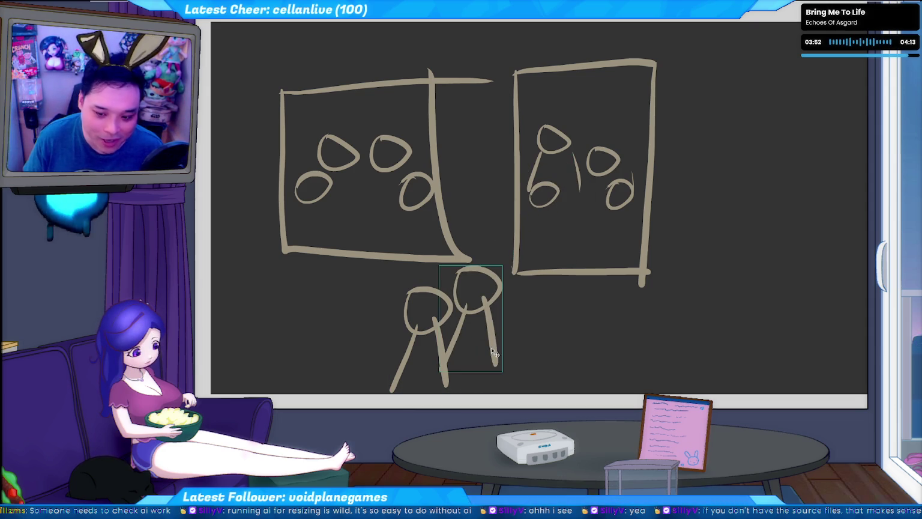
pyautogui.moveTo(440, 362)
pyautogui.mouseDown()
pyautogui.moveTo(435, 324)
pyautogui.moveTo(430, 340)
pyautogui.mouseUp()
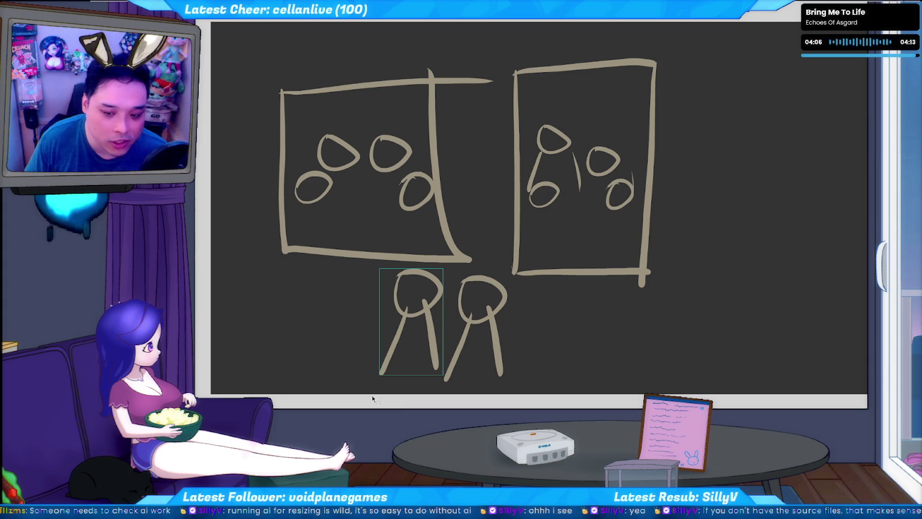
pyautogui.keyDown('shift'); pyautogui.click(508, 297); pyautogui.keyUp('shift')
pyautogui.press('Delete')
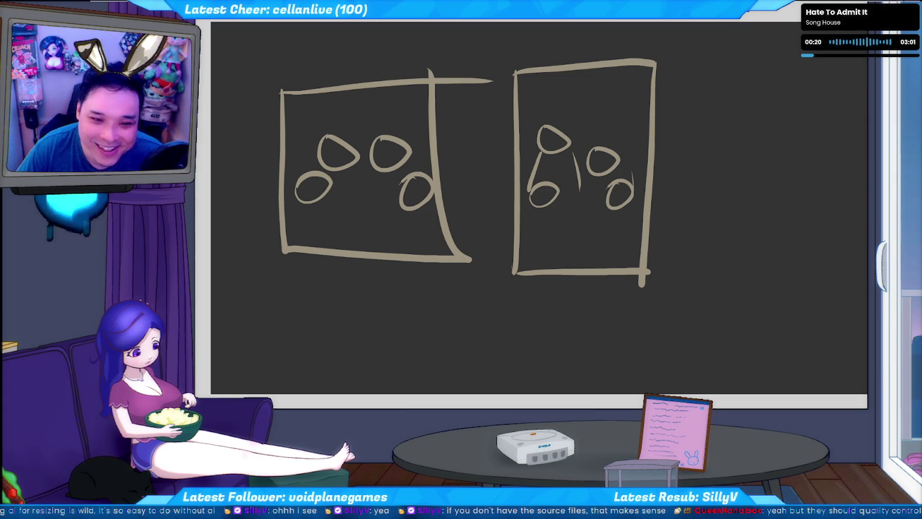
# Switch back to the Flash test run showing the avatar before the sofa
pyautogui.hotkey('alt', 'Tab')
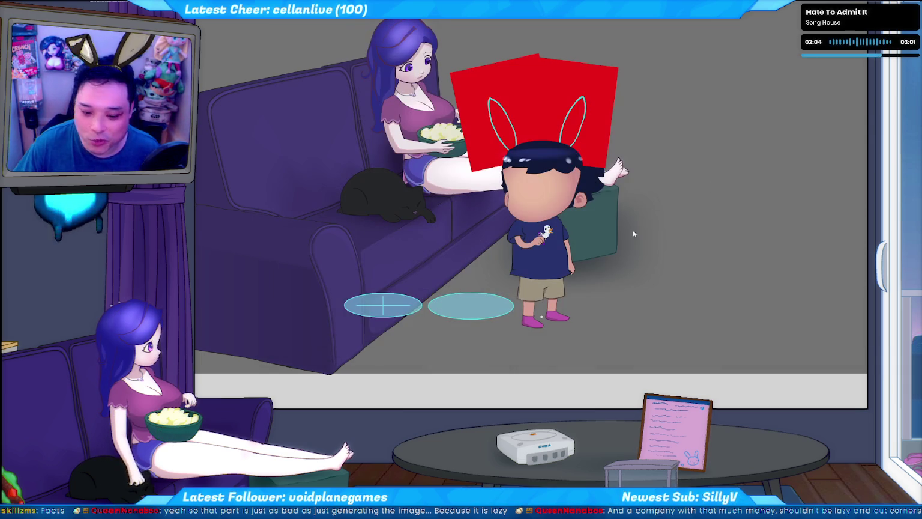
# Bring the overlay folder forward, then close the avatar test preview
pyautogui.hotkey('alt', 'Tab')
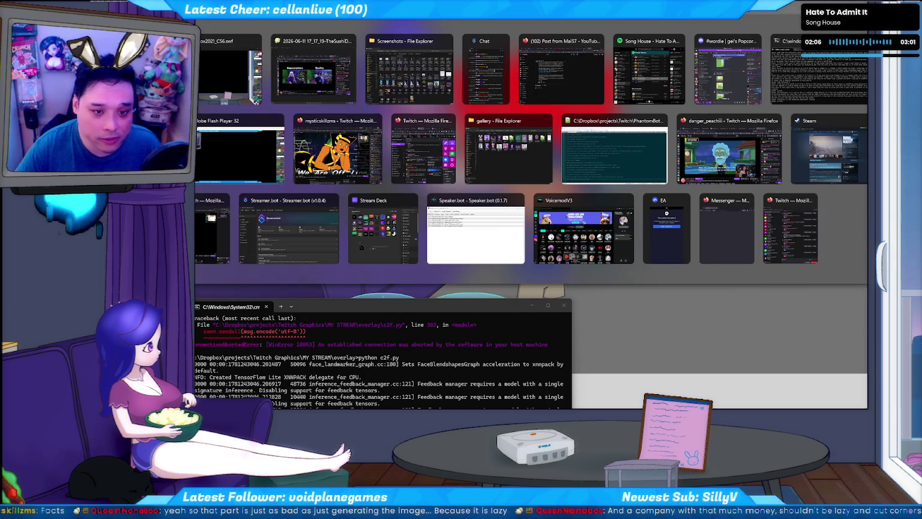
pyautogui.press('Tab')
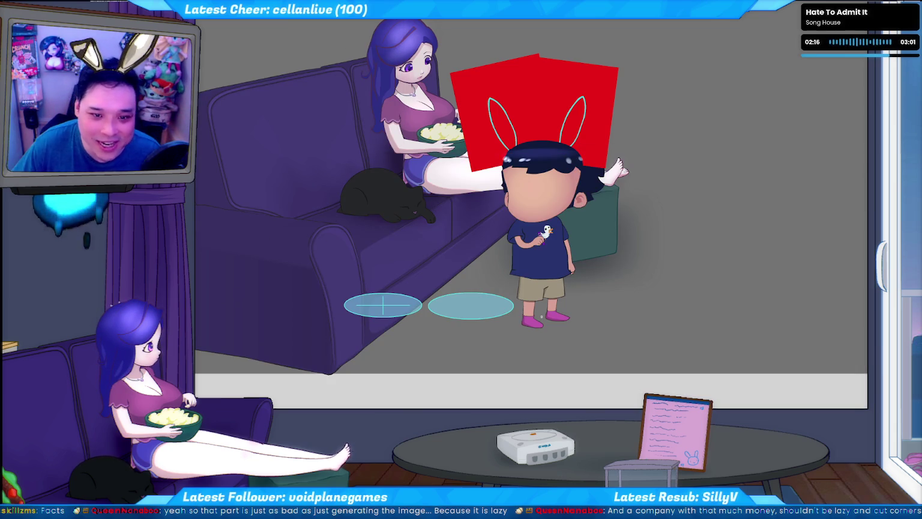
pyautogui.hotkey('alt', 'F4')
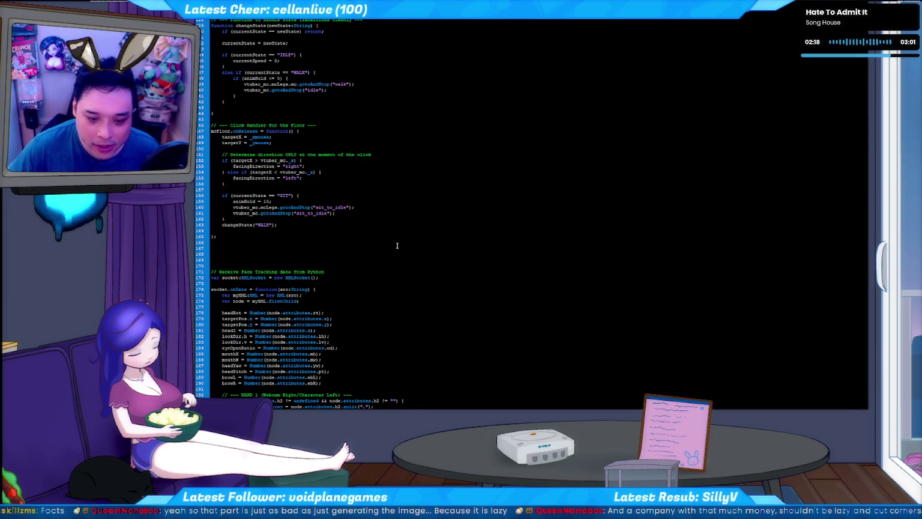
# Insert 'animHold--;' at the top of vtuber_mc.onEnterFrame and test the movie
pyautogui.scroll(-3, 397, 244)
pyautogui.scroll(-2, 372, 228)
pyautogui.scroll(-2, 351, 212)
pyautogui.scroll(-10, 352, 212)
pyautogui.scroll(-8, 351, 210)
pyautogui.scroll(-2, 353, 207)
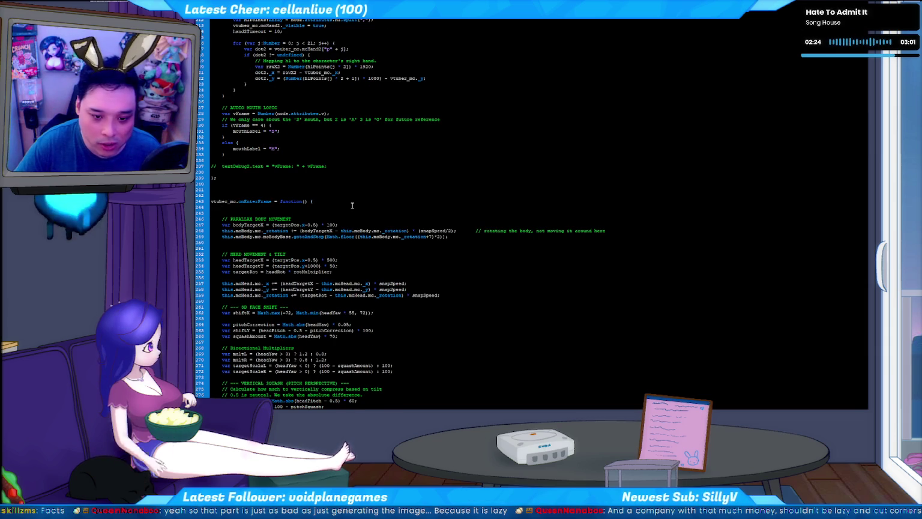
pyautogui.press('Return')
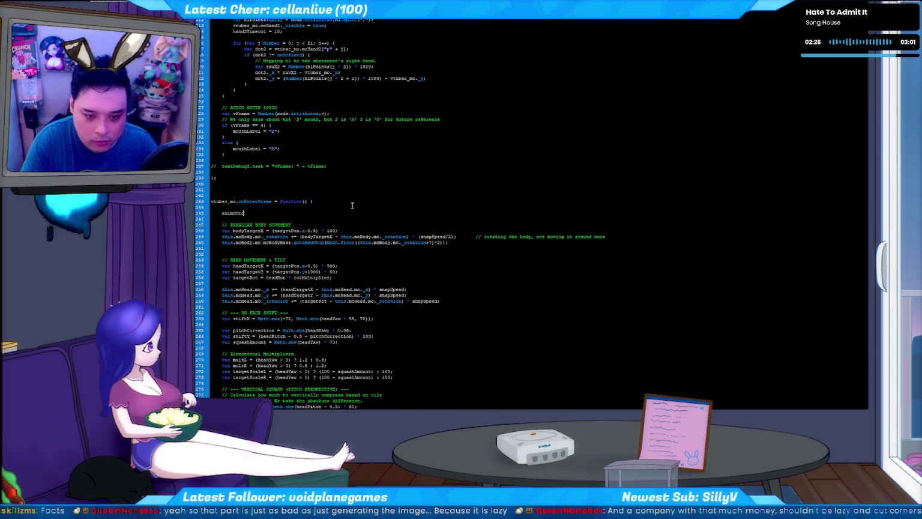
pyautogui.write('animHold')
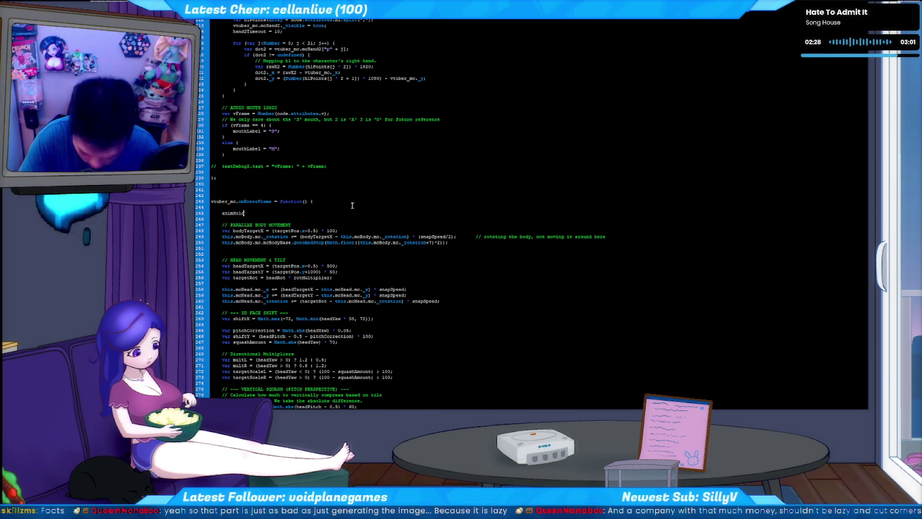
pyautogui.write('--;')
pyautogui.hotkey('ctrl', 'Return')
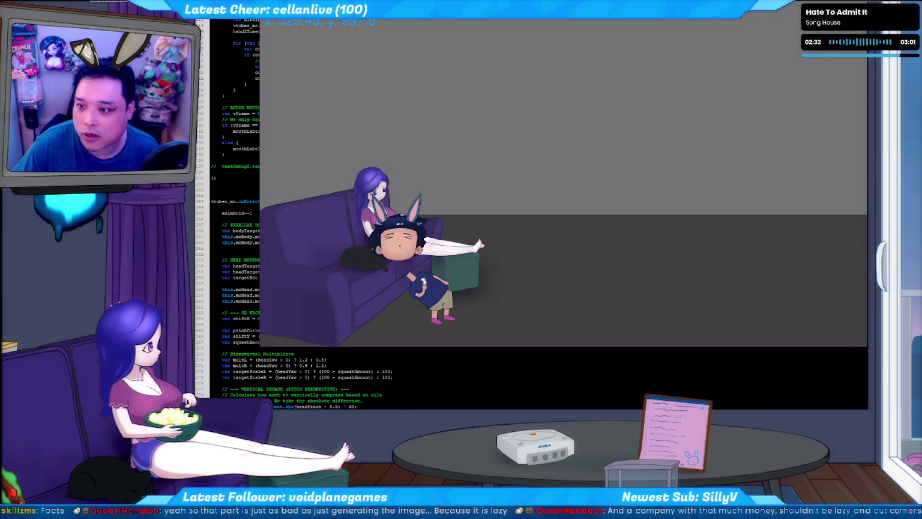
# Close the test preview and relaunch the overlay's batch file from its folder
pyautogui.hotkey('ctrl', 'w')
pyautogui.hotkey('alt', 'Tab')
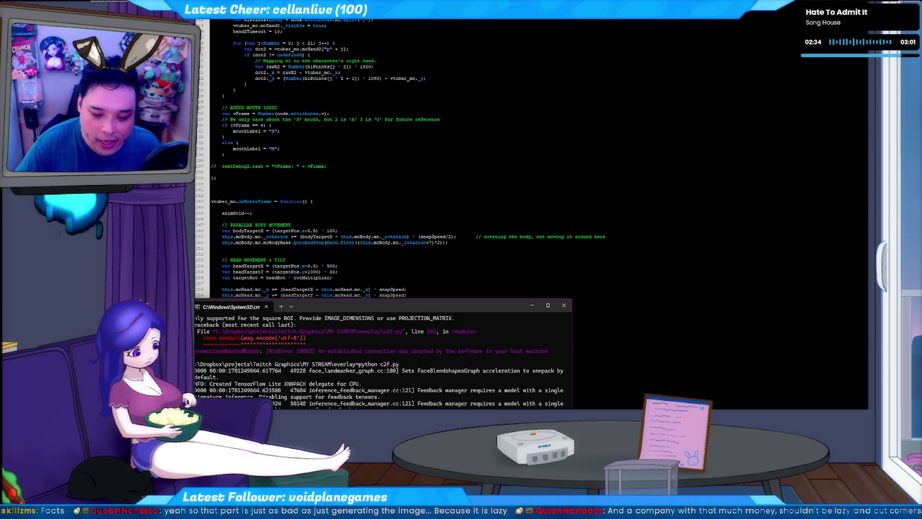
pyautogui.hotkey('alt', 'Tab')
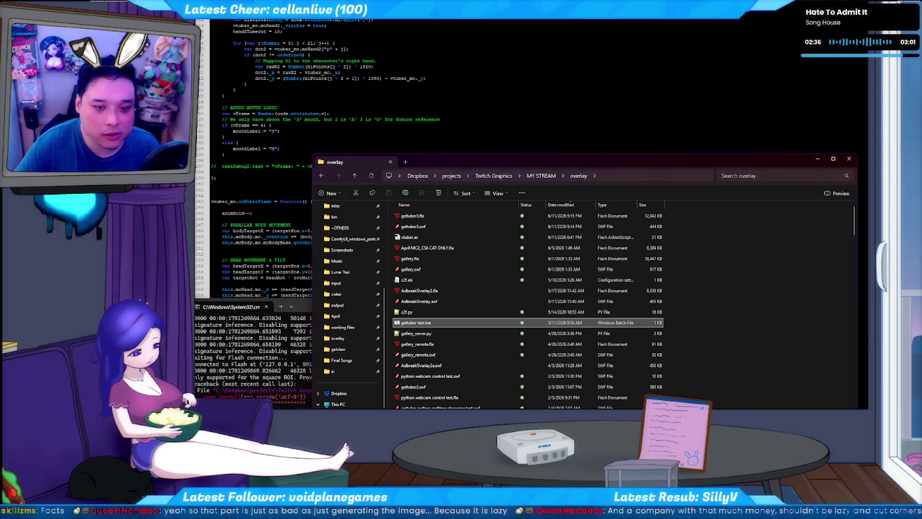
pyautogui.press('Return')
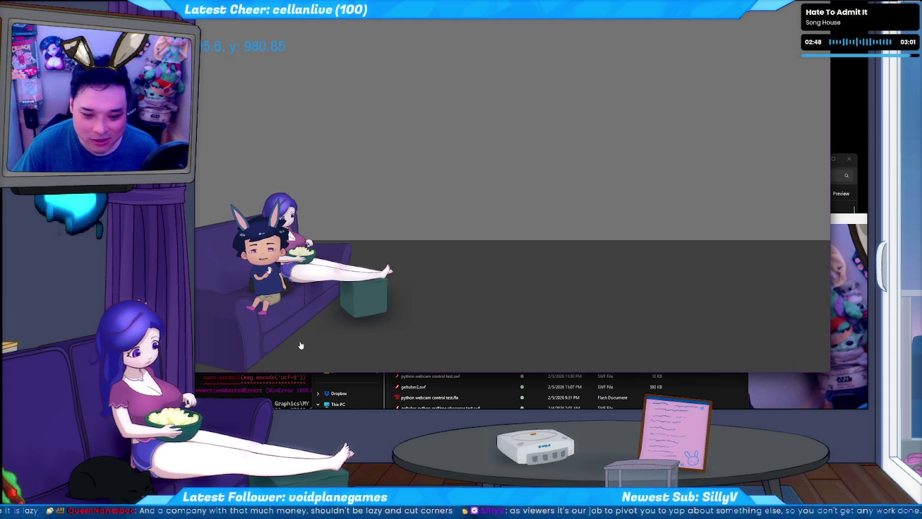
# Click floor and couch spots to check walking, sitting and getting up, then return to the code
pyautogui.click(423, 354)
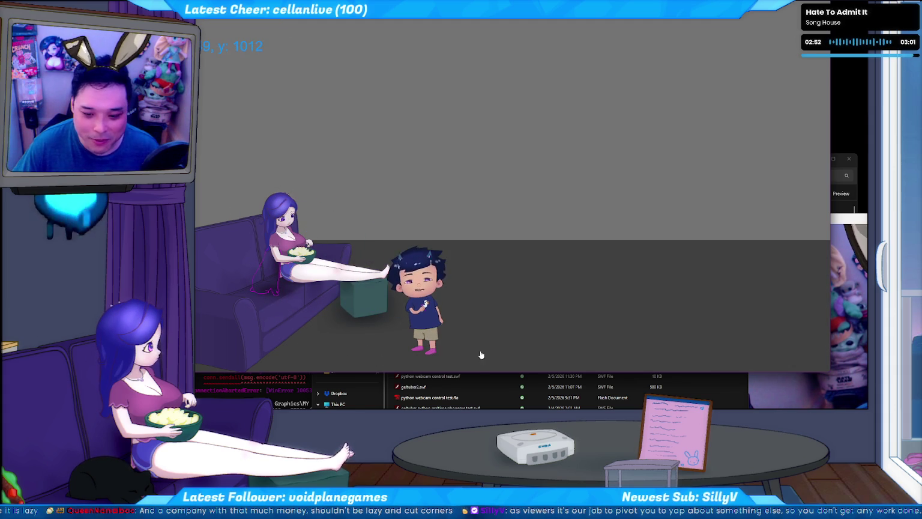
pyautogui.click(331, 349)
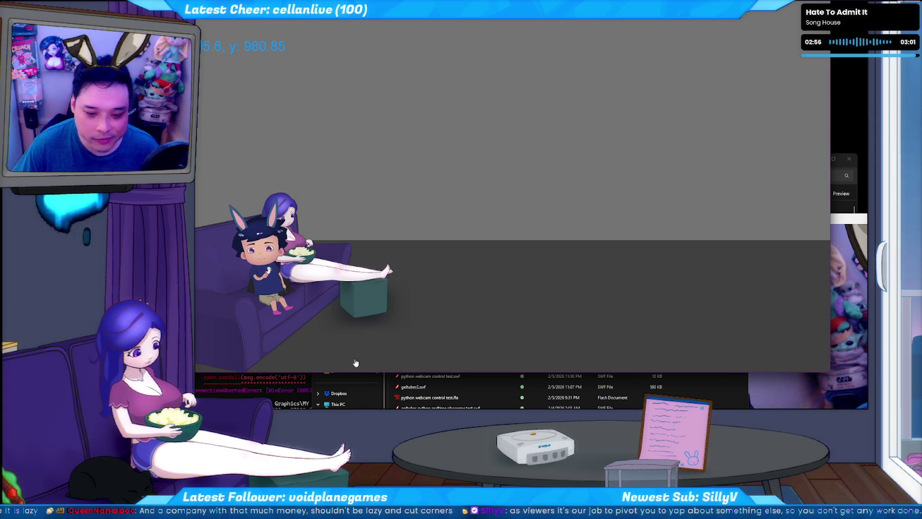
pyautogui.click(438, 356)
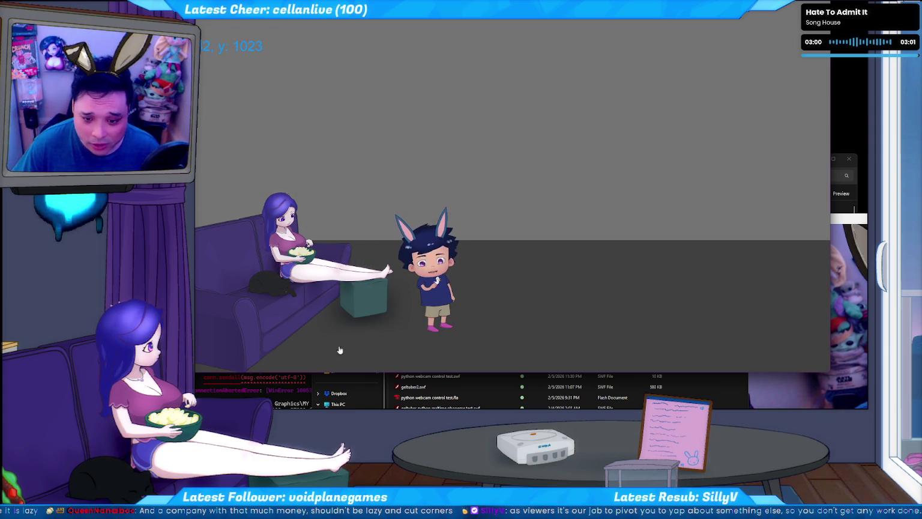
pyautogui.click(357, 351)
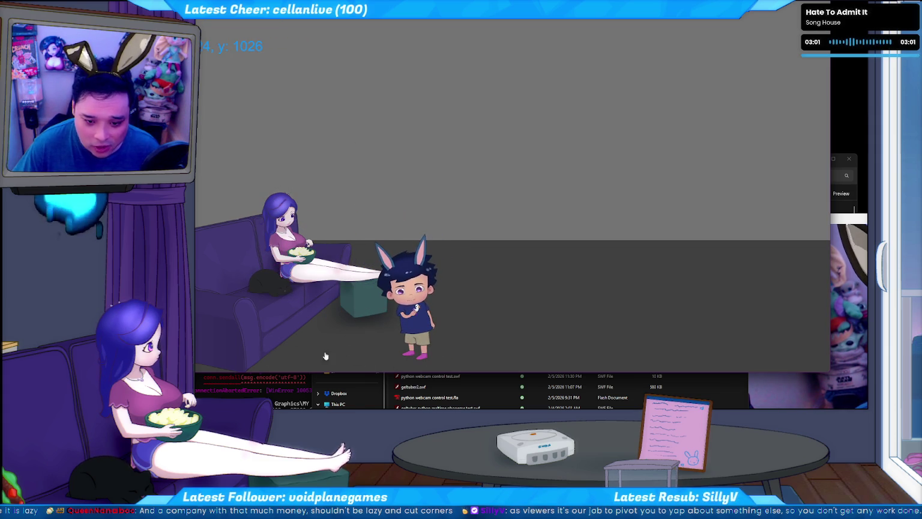
pyautogui.click(262, 303)
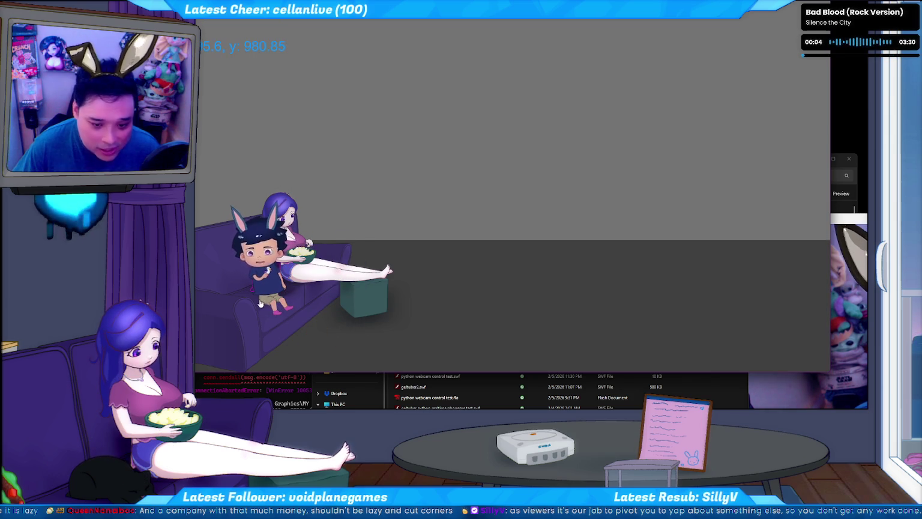
pyautogui.click(324, 314)
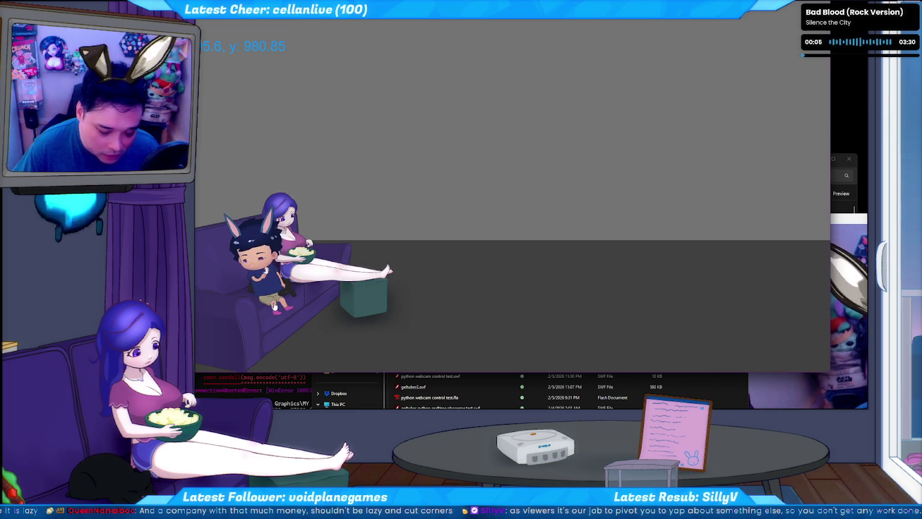
pyautogui.click(445, 354)
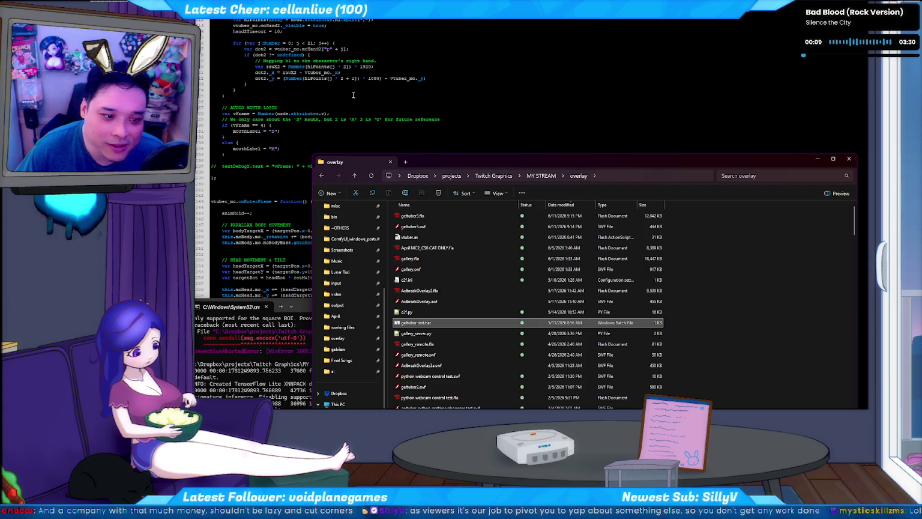
pyautogui.click(354, 94)
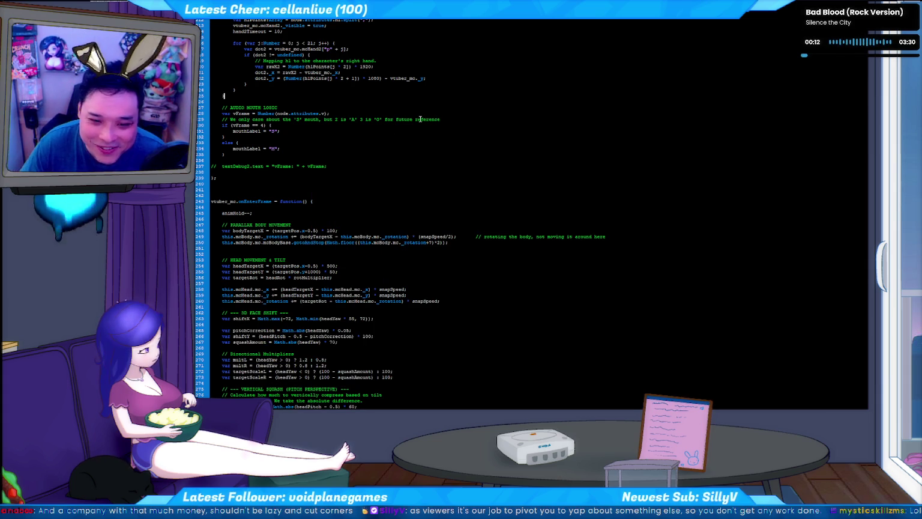
pyautogui.scroll(8, 361, 120)
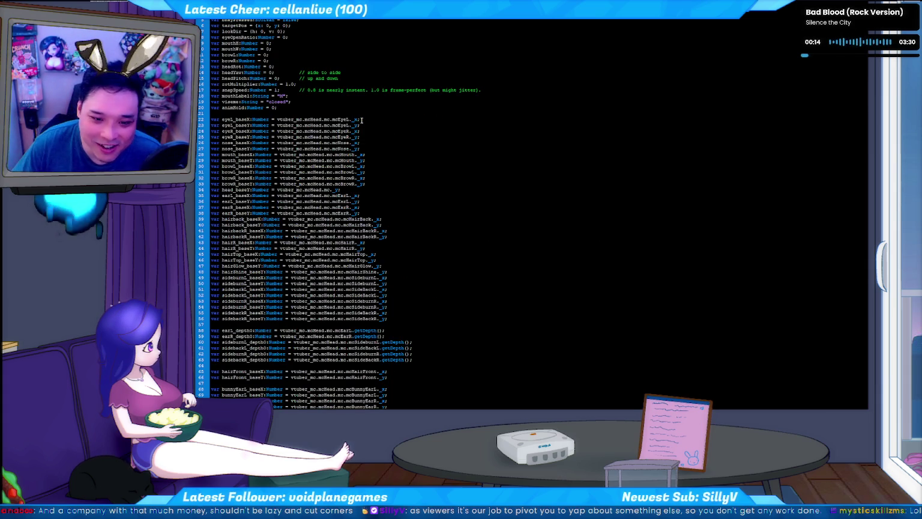
pyautogui.scroll(8, 340, 132)
pyautogui.scroll(8, 318, 144)
pyautogui.scroll(8, 275, 166)
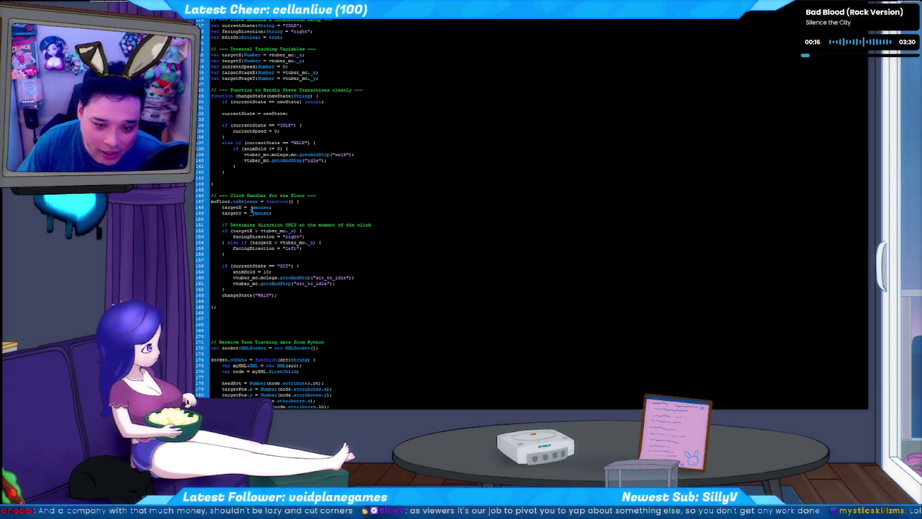
pyautogui.scroll(-2, 271, 204)
pyautogui.scroll(-1, 270, 234)
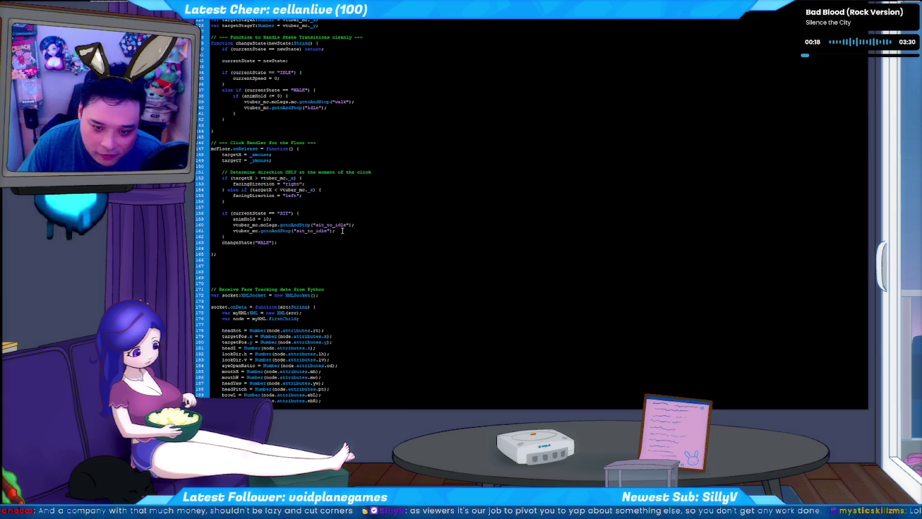
pyautogui.click(280, 220)
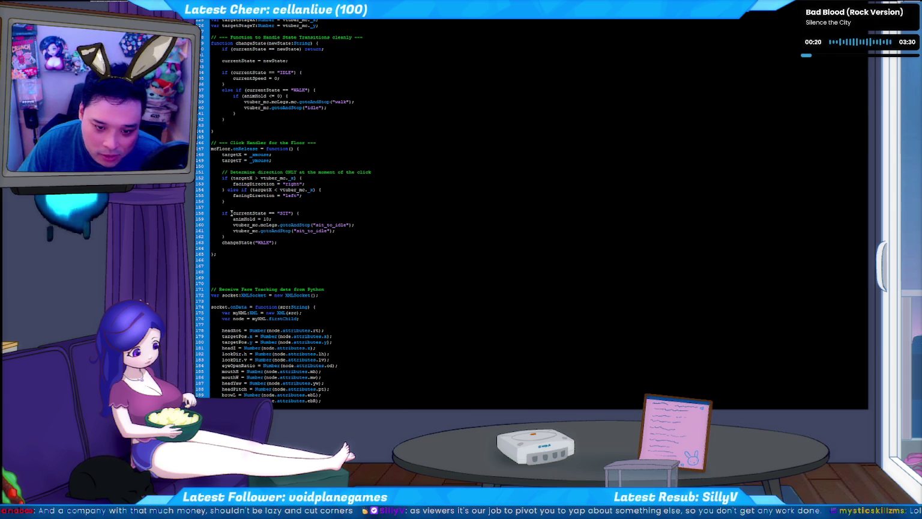
pyautogui.click(300, 213)
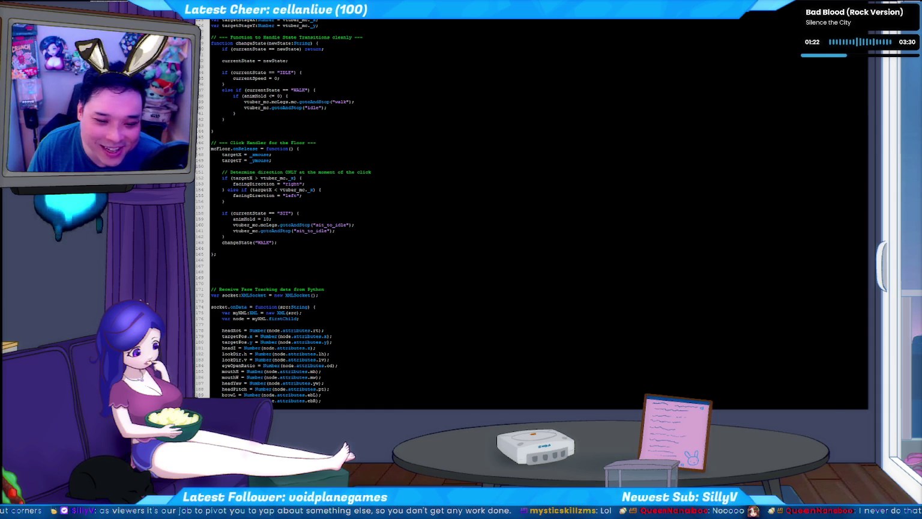
pyautogui.click(285, 244)
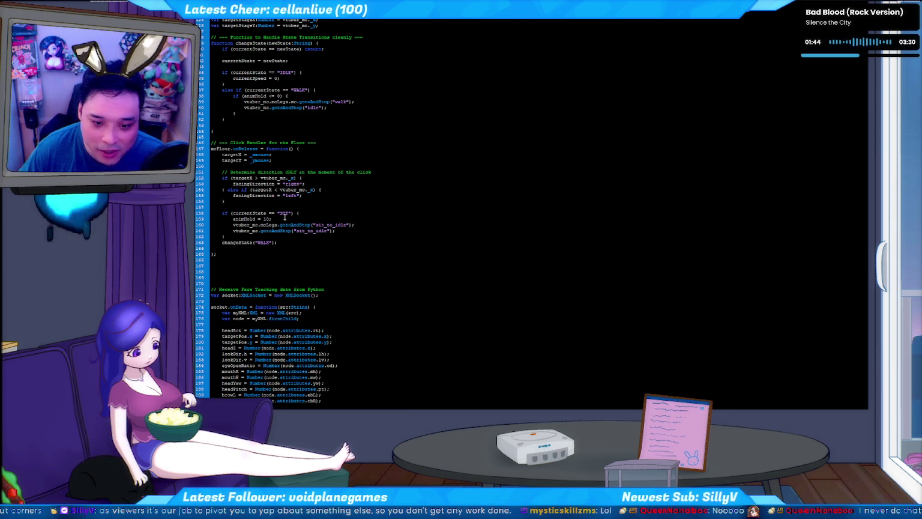
# Place the cursor on the SIT check line and bring up Find and Replace for vtuber.as
pyautogui.click(315, 213)
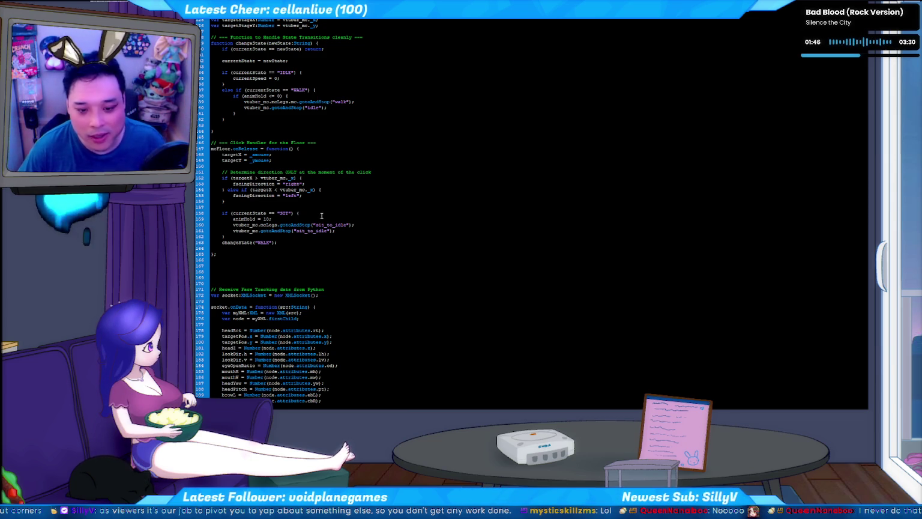
pyautogui.scroll(-3, 348, 198)
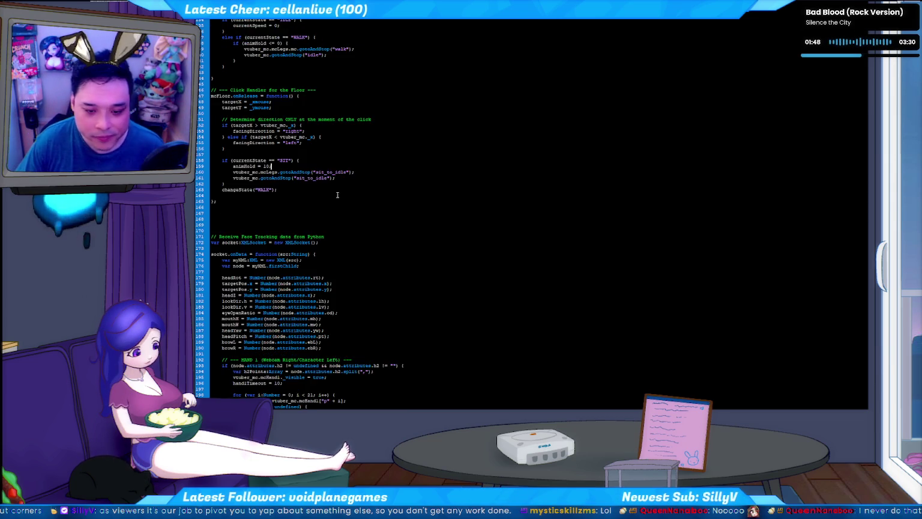
pyautogui.scroll(-2, 360, 191)
pyautogui.scroll(4, 361, 192)
pyautogui.scroll(1, 360, 192)
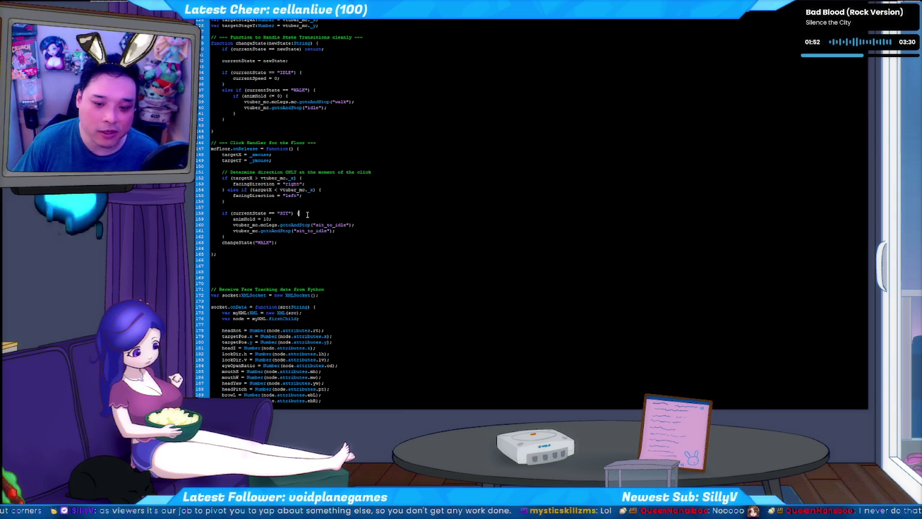
pyautogui.scroll(-3, 335, 233)
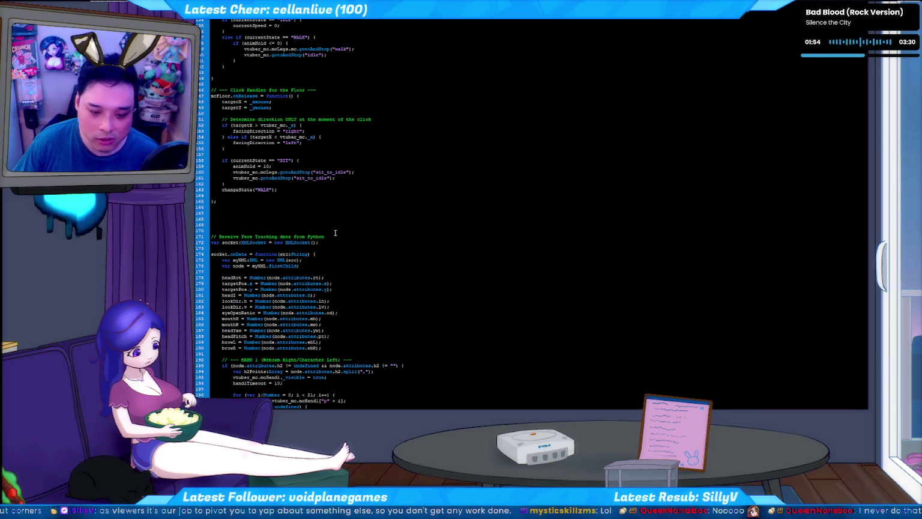
pyautogui.hotkey('ctrl', 'f')
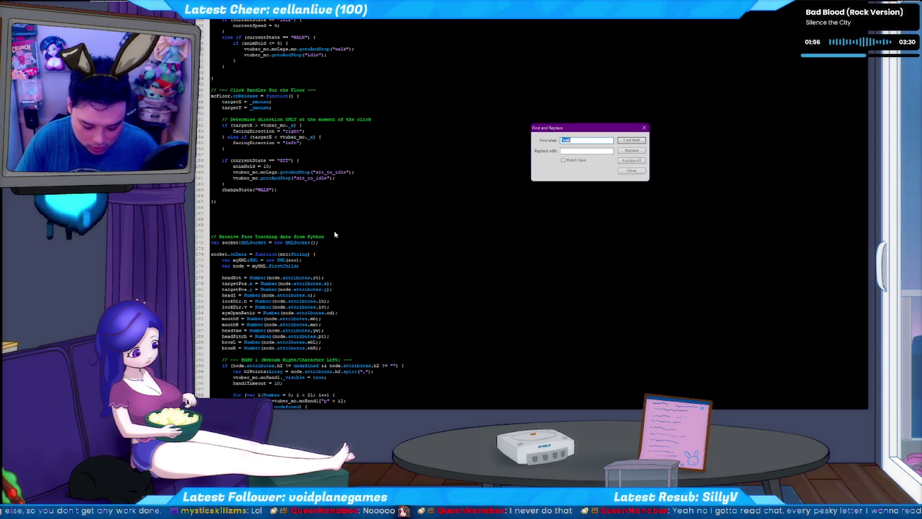
# Search the script for the idle_ match and put the cursor after the sit_start_left call
pyautogui.write('e_')
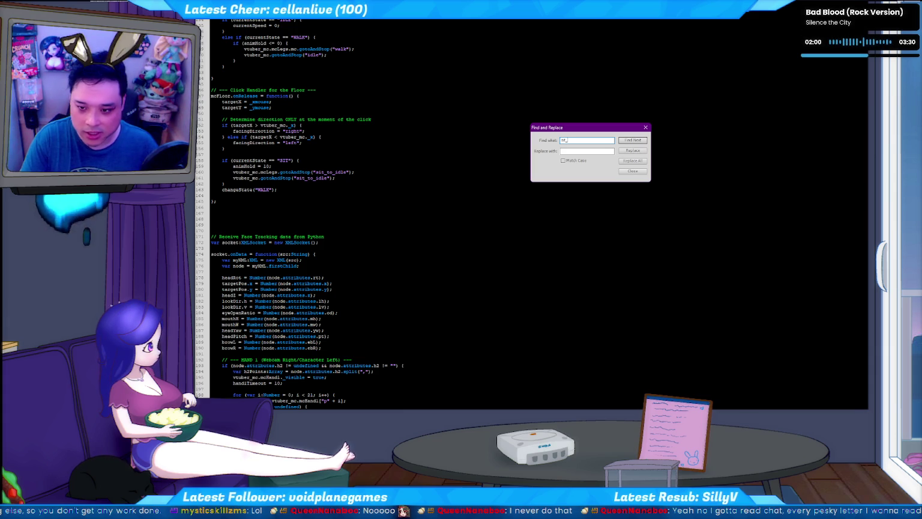
pyautogui.press('Return')
pyautogui.press('Escape')
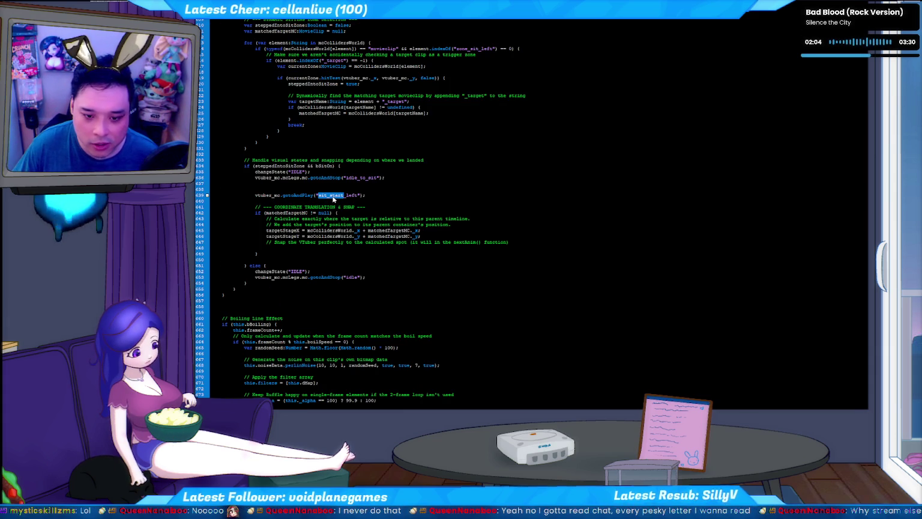
pyautogui.click(356, 195)
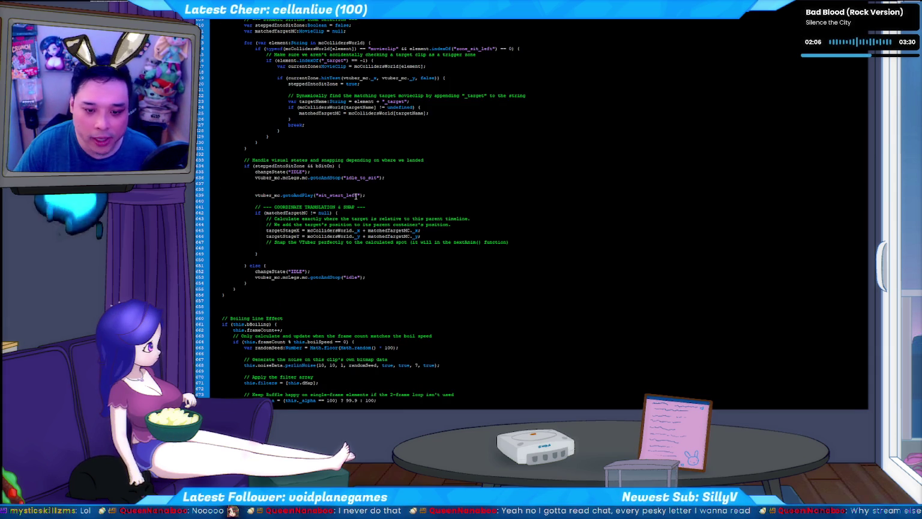
# Test the movie from the top of the script, close it, and switch to the overlay folder
pyautogui.hotkey('ctrl', 'Home')
pyautogui.scroll(-10, 357, 195)
pyautogui.scroll(-10, 385, 233)
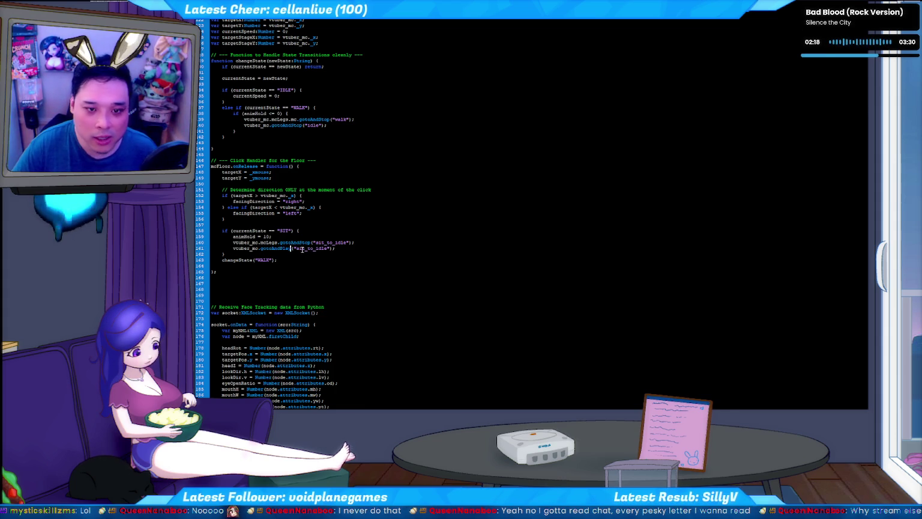
pyautogui.hotkey('ctrl', 'Return')
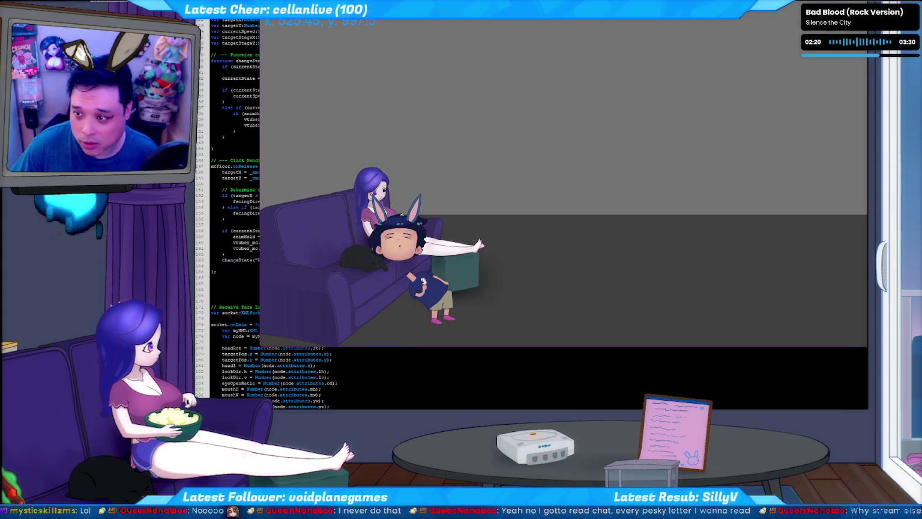
pyautogui.hotkey('ctrl', 'w')
pyautogui.hotkey('alt', 'Tab')
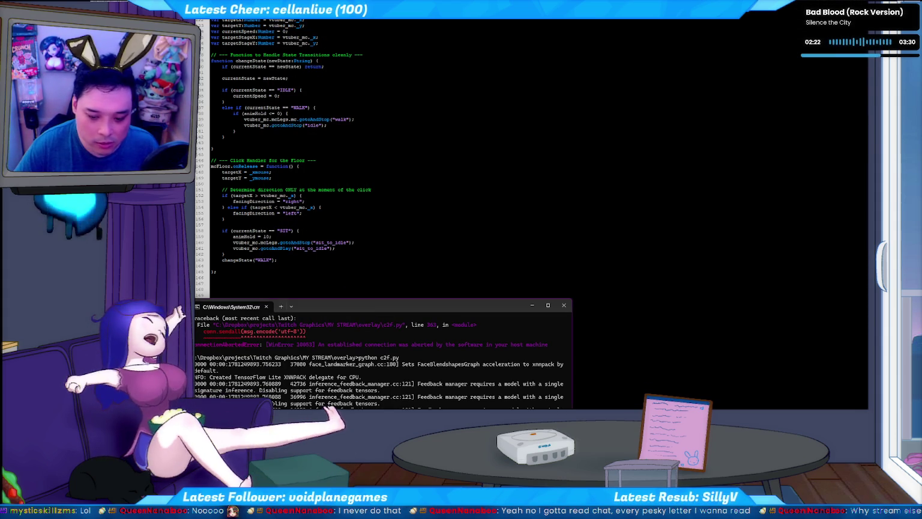
pyautogui.hotkey('alt', 'Tab')
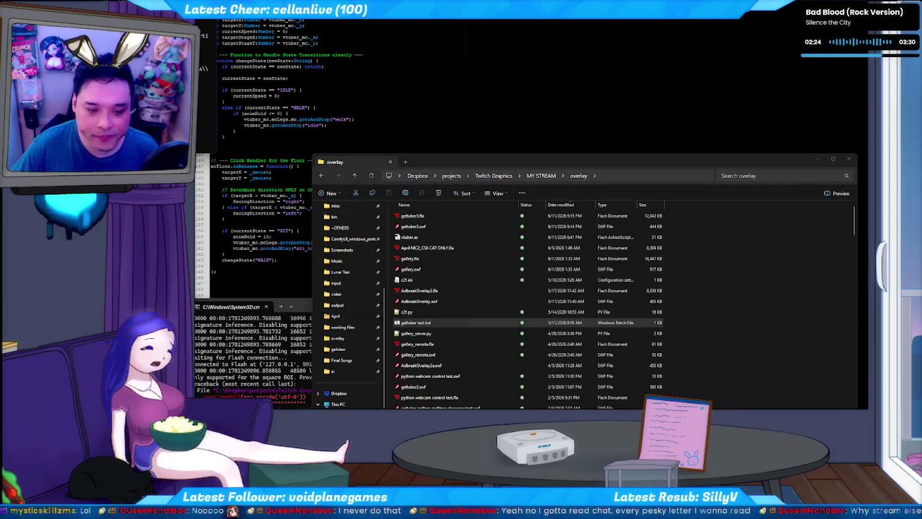
# Launch the getuber test.bat overlay test to run the couch scene in Flash Player with webcam preview
pyautogui.press('Return')
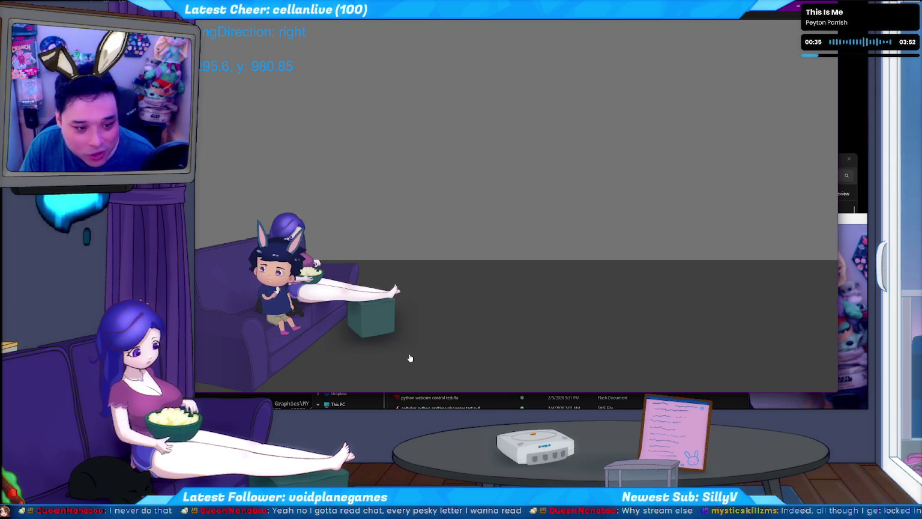
# Walk the avatar onto the floor and back to sit beside the girl three times, then walk it off again
pyautogui.click(426, 376)
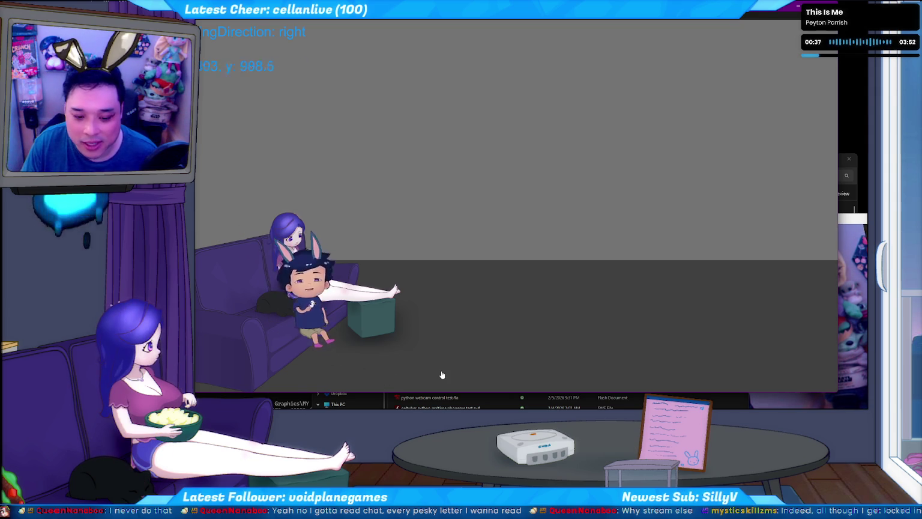
pyautogui.click(324, 357)
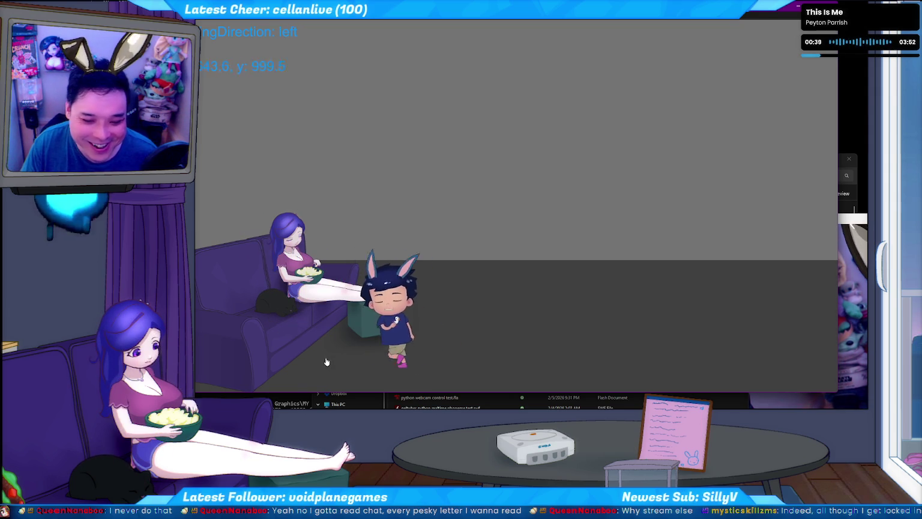
pyautogui.click(394, 374)
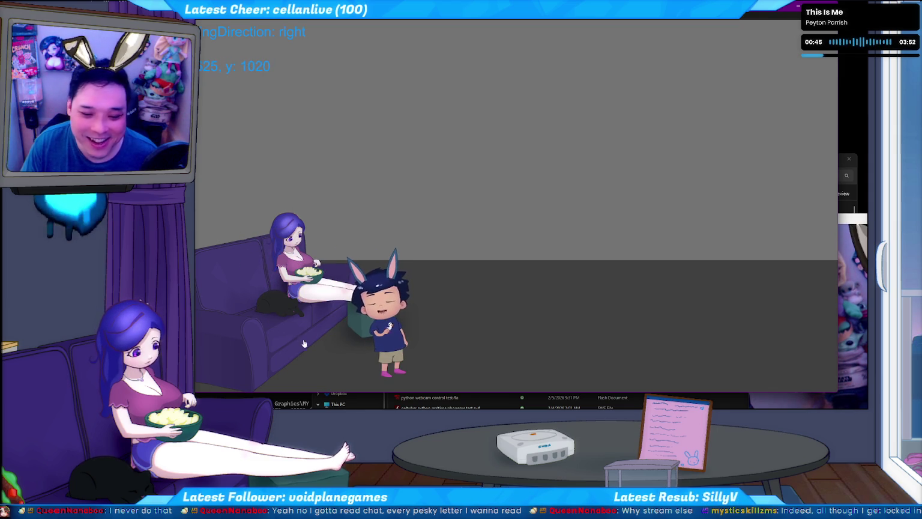
pyautogui.click(316, 364)
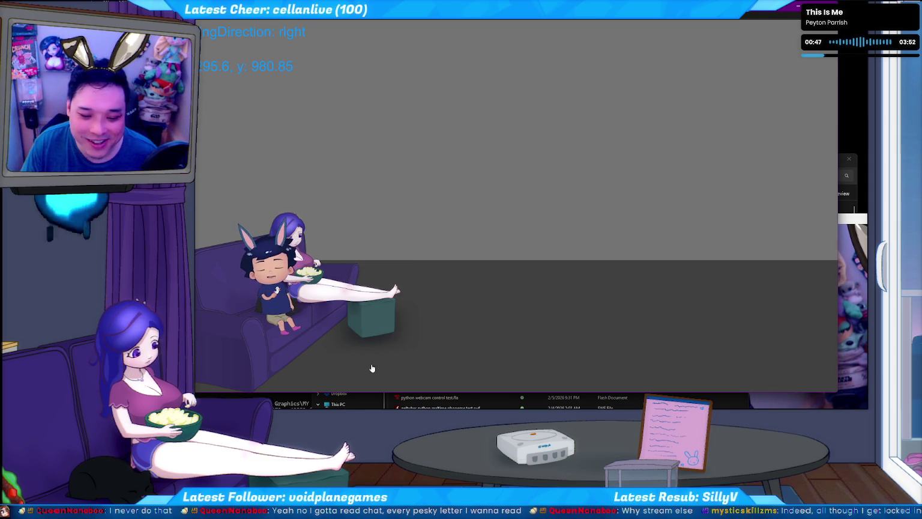
pyautogui.click(393, 374)
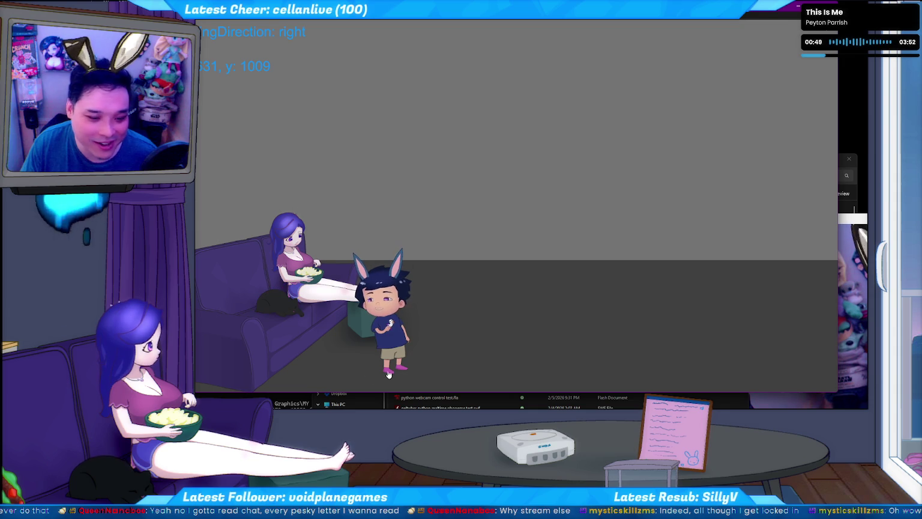
pyautogui.click(319, 364)
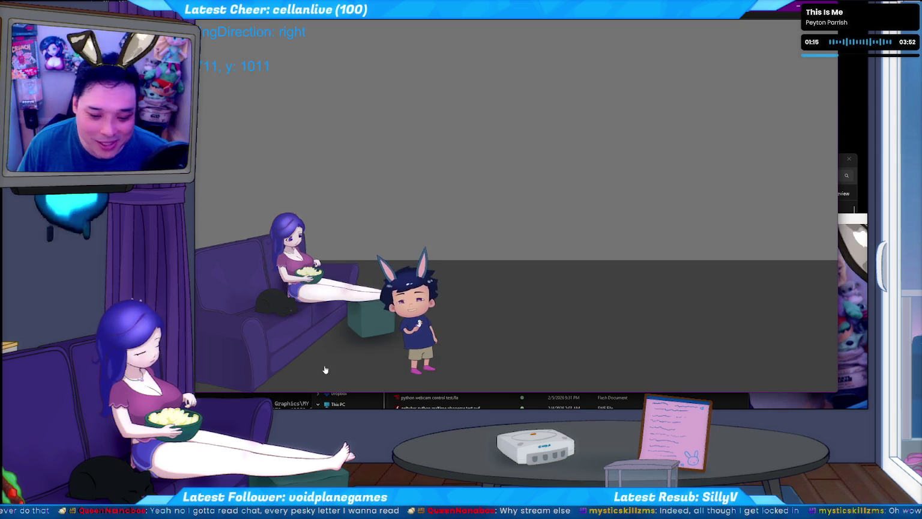
pyautogui.click(474, 374)
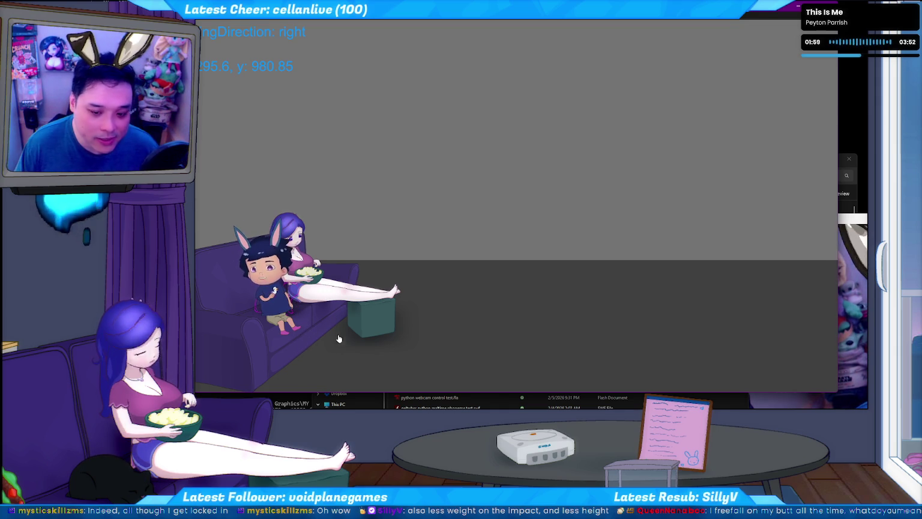
# Walk the avatar off the couch to several floor spots, turning right then left
pyautogui.click(374, 370)
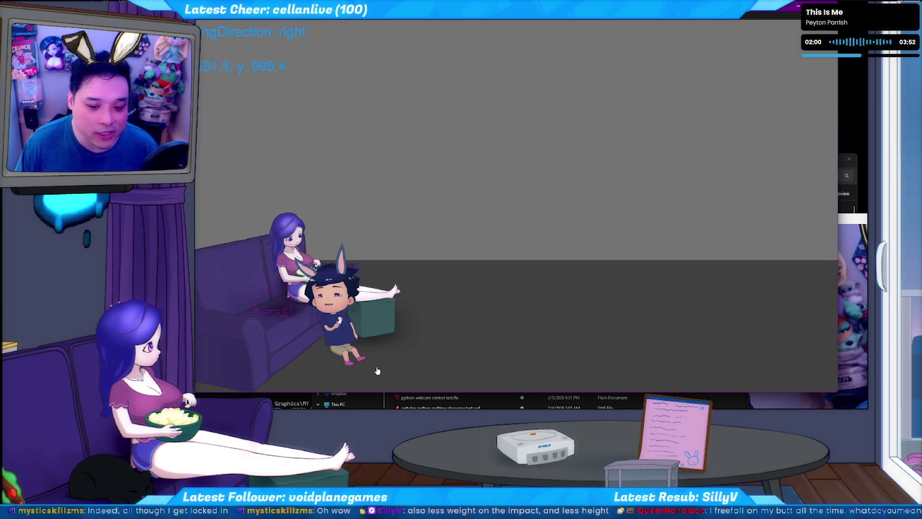
pyautogui.click(440, 373)
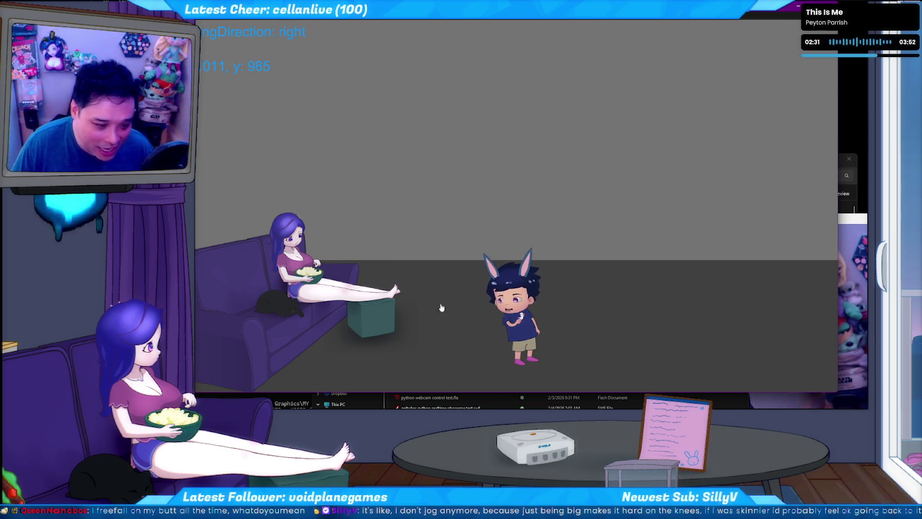
pyautogui.click(427, 349)
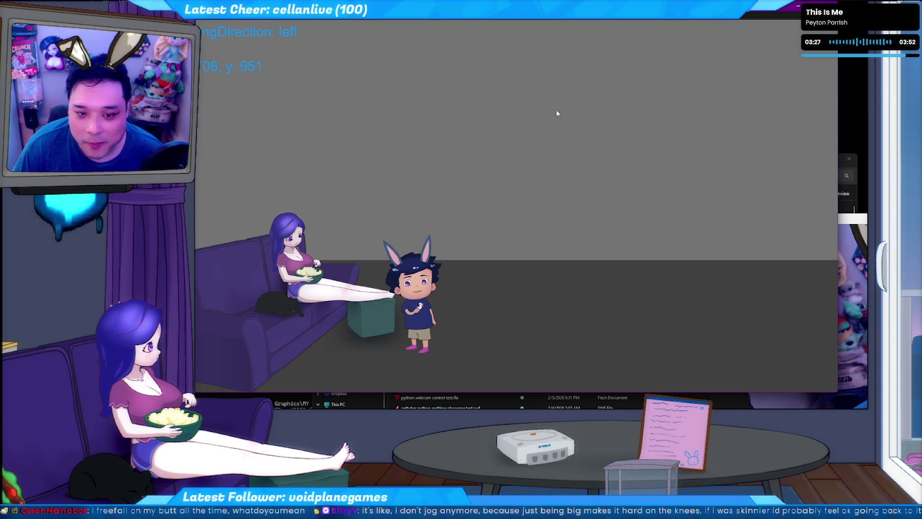
pyautogui.click(512, 337)
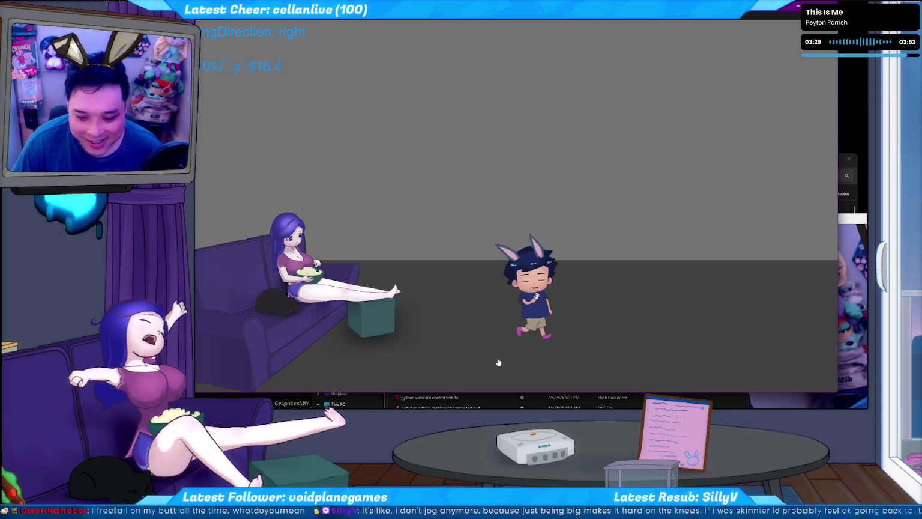
pyautogui.click(465, 353)
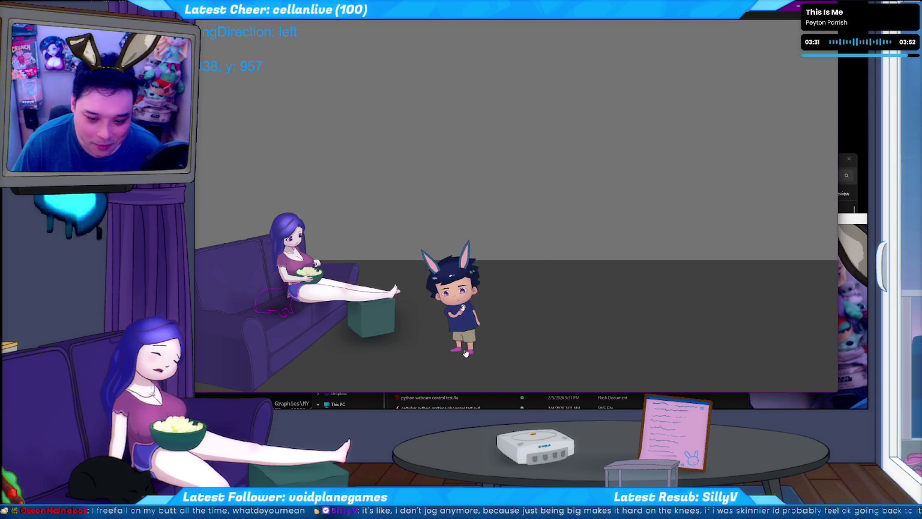
pyautogui.click(446, 350)
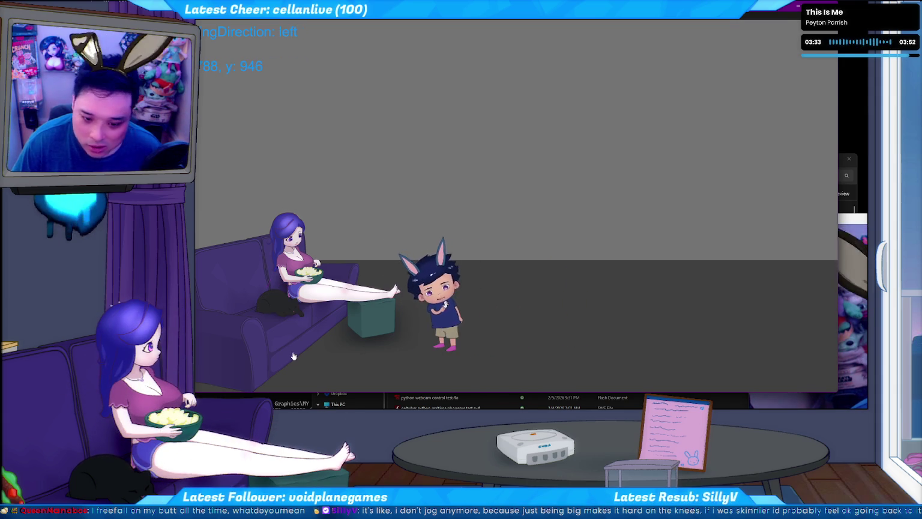
# Alternate the avatar between sitting on the couch and walking right, then close the test player
pyautogui.click(320, 358)
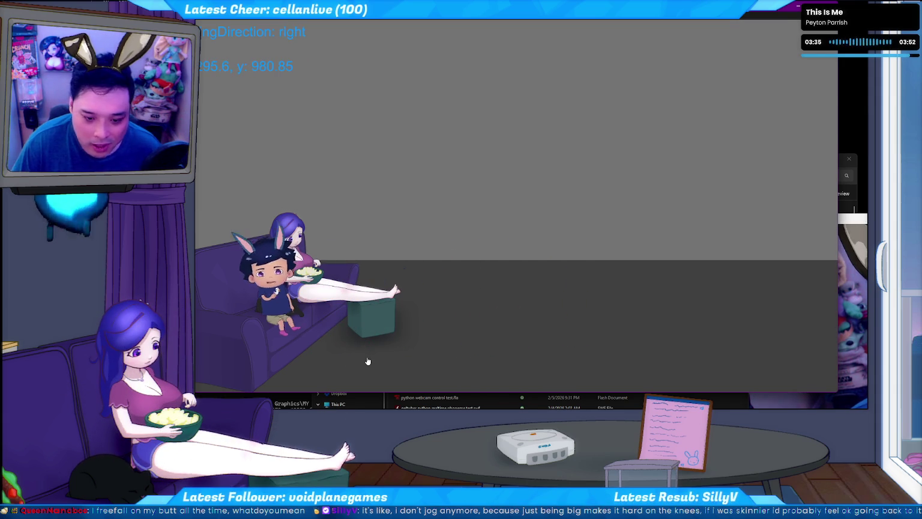
pyautogui.click(415, 368)
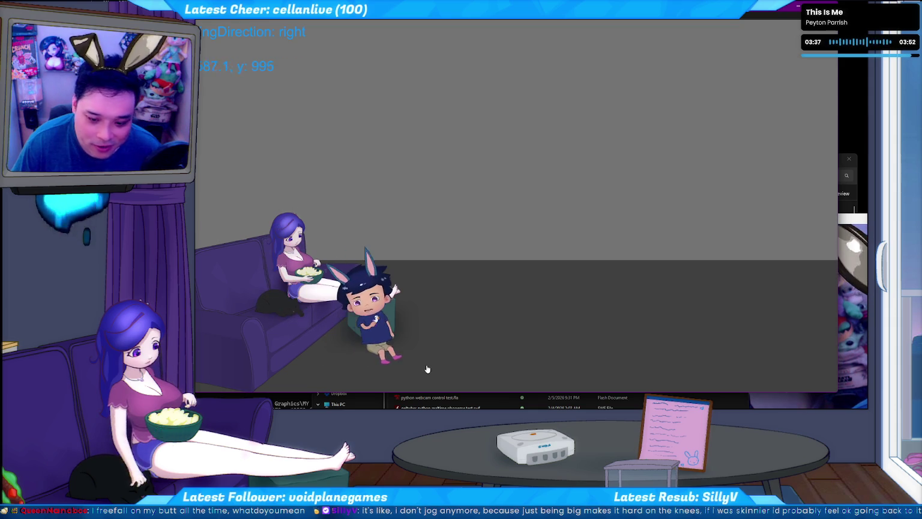
pyautogui.click(323, 366)
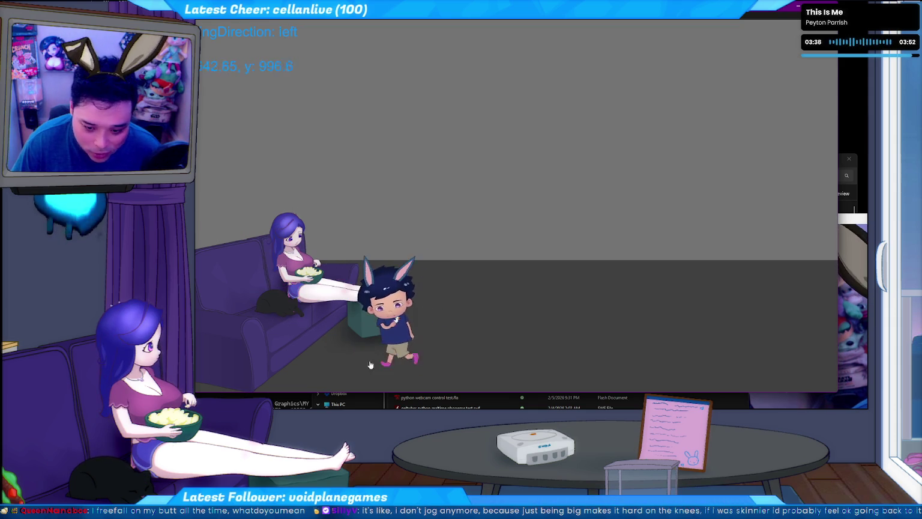
pyautogui.click(411, 366)
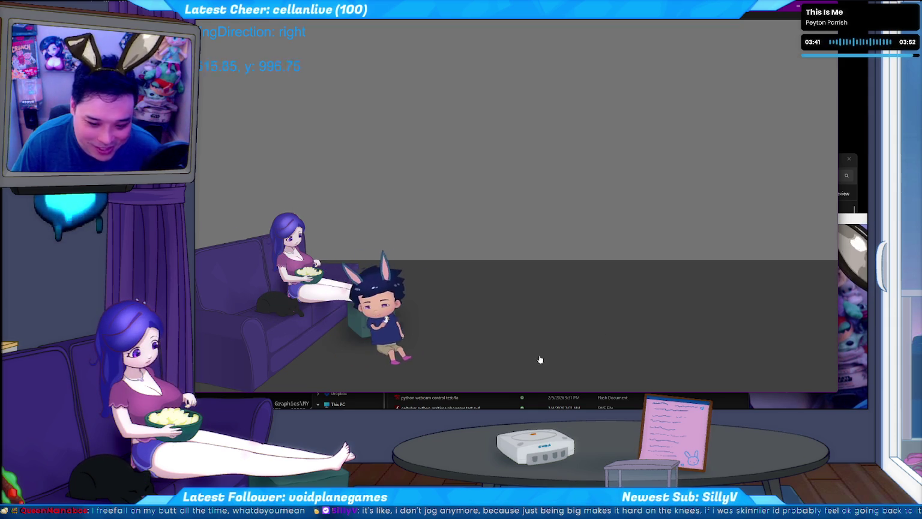
pyautogui.hotkey('alt', 'F4')
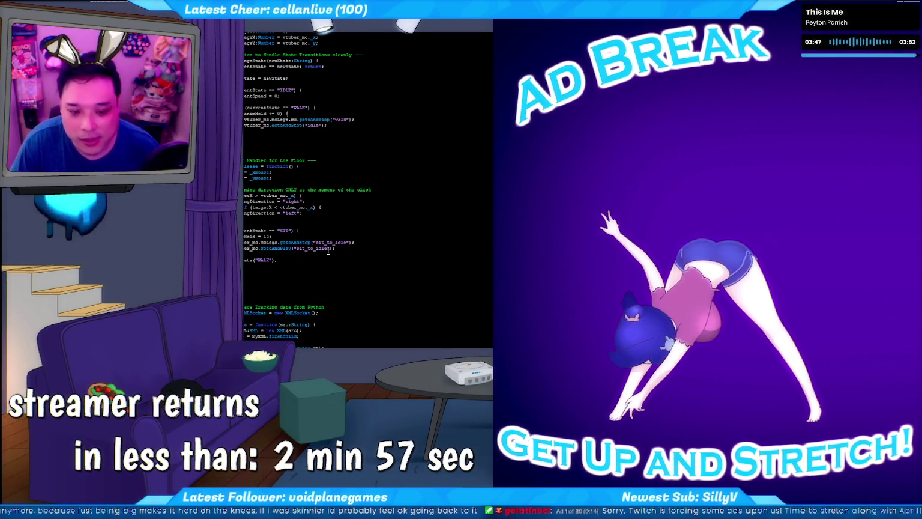
pyautogui.click(301, 243)
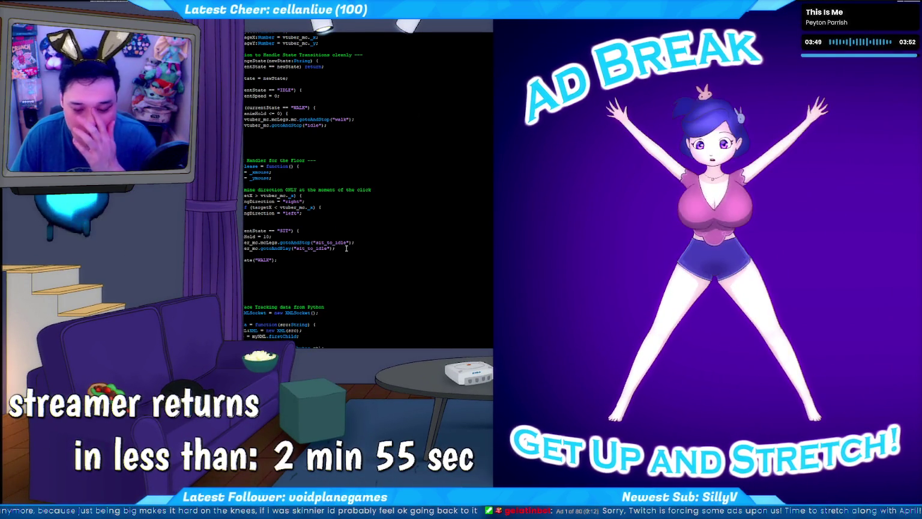
pyautogui.click(340, 249)
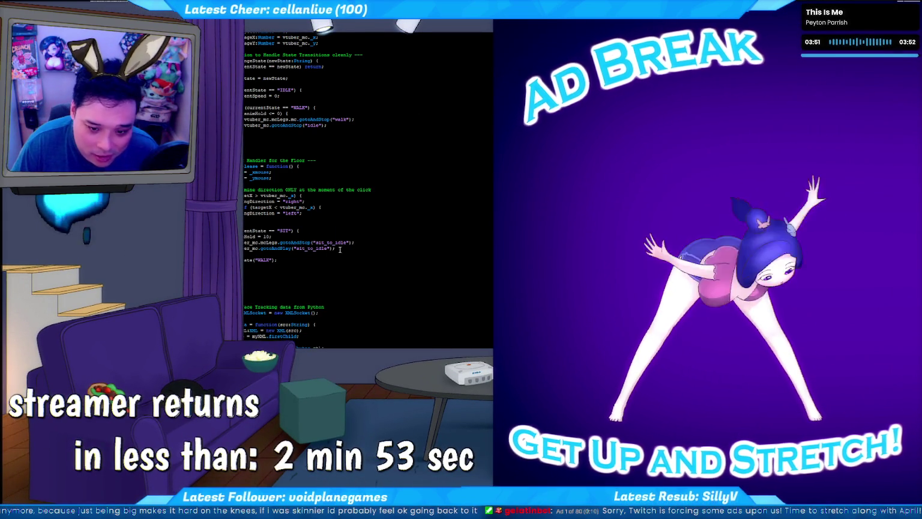
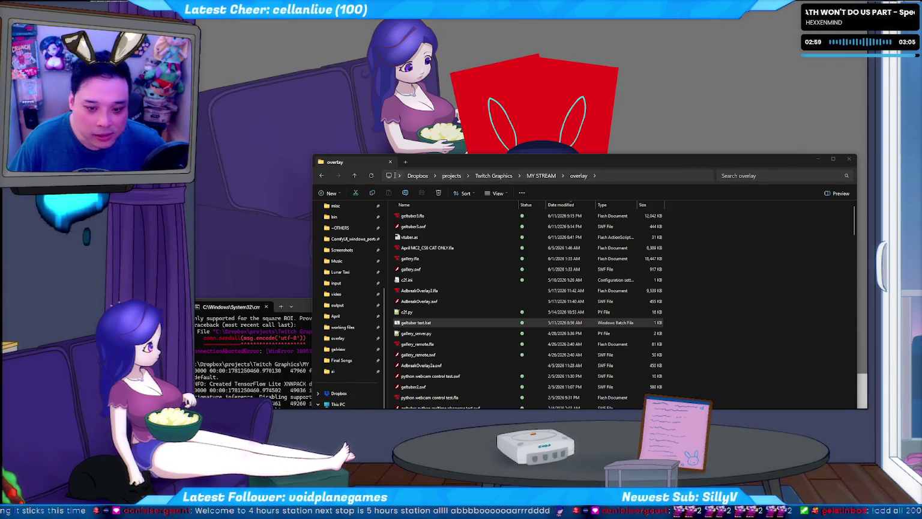
# Nudge the overlay folder window left, then switch away to the browser
pyautogui.moveTo(461, 161); pyautogui.dragTo(441, 166)
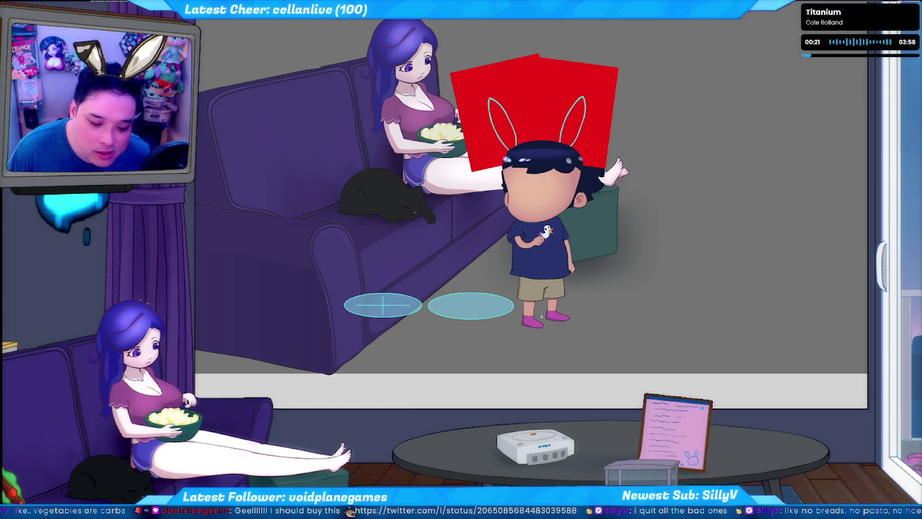
pyautogui.hotkey('alt', 'Tab')
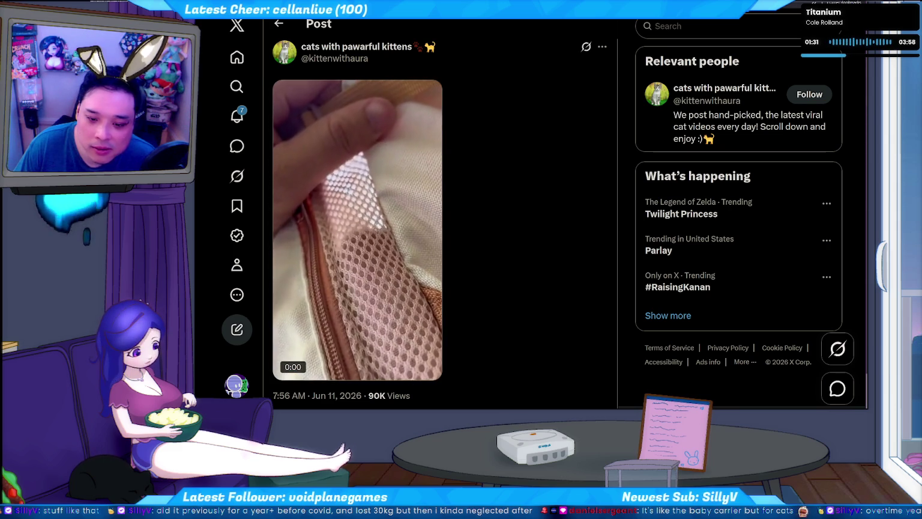
# View the YouTube community post about the broken laptop, then switch back
pyautogui.hotkey('ctrl', 'Tab')
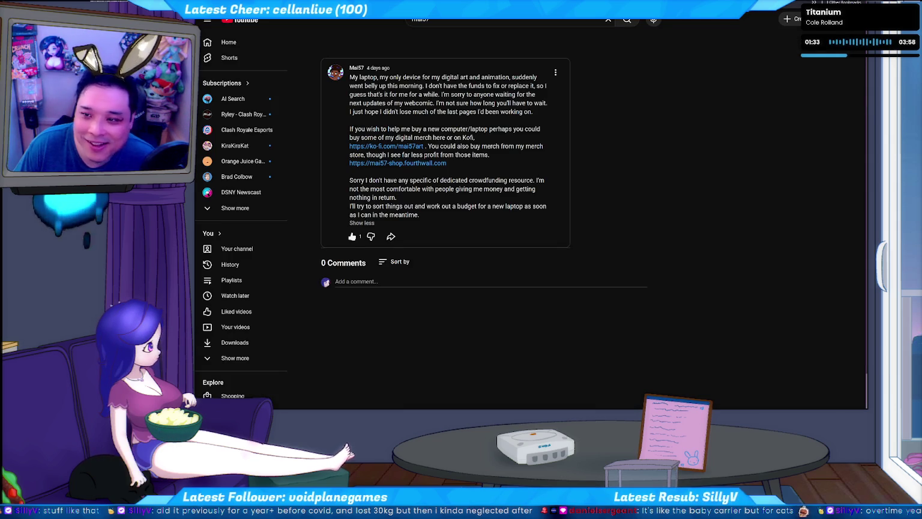
pyautogui.hotkey('ctrl', 'Tab')
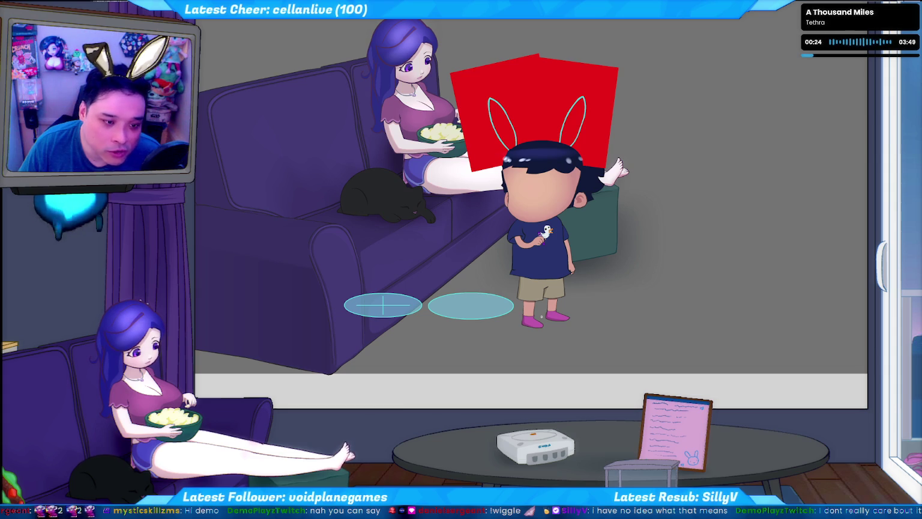
# Return to the browser's YouTube community post about the broken laptop
pyautogui.hotkey('alt', 'Tab')
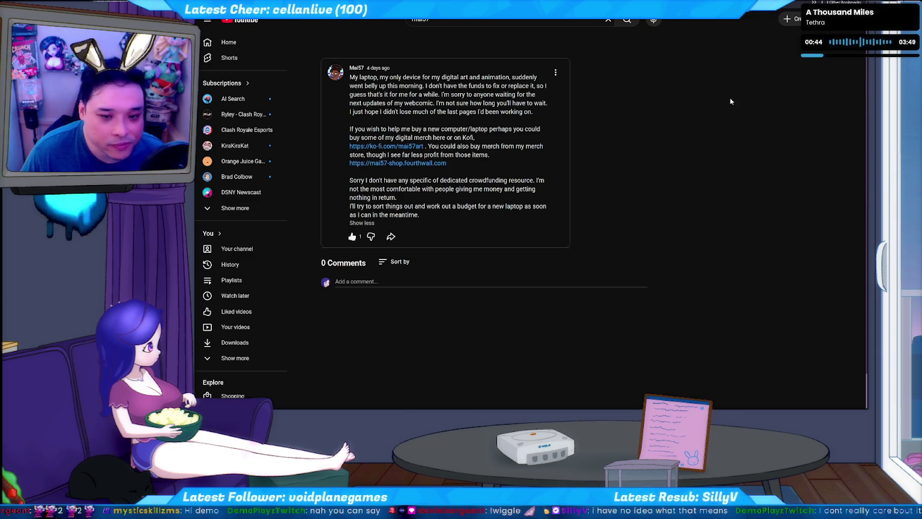
# Search Google in a new tab for 'steam frame' and scroll through the news results
pyautogui.hotkey('ctrl', 't')
pyautogui.write('str')
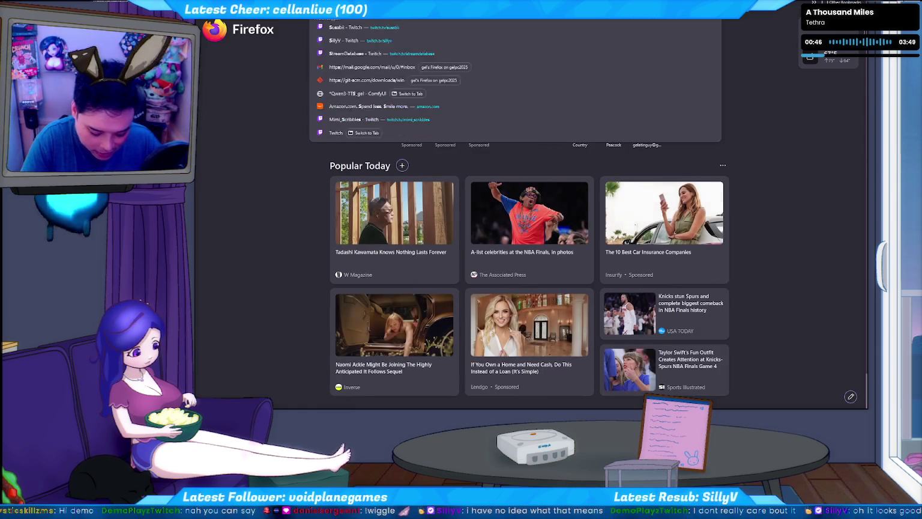
pyautogui.write('eam')
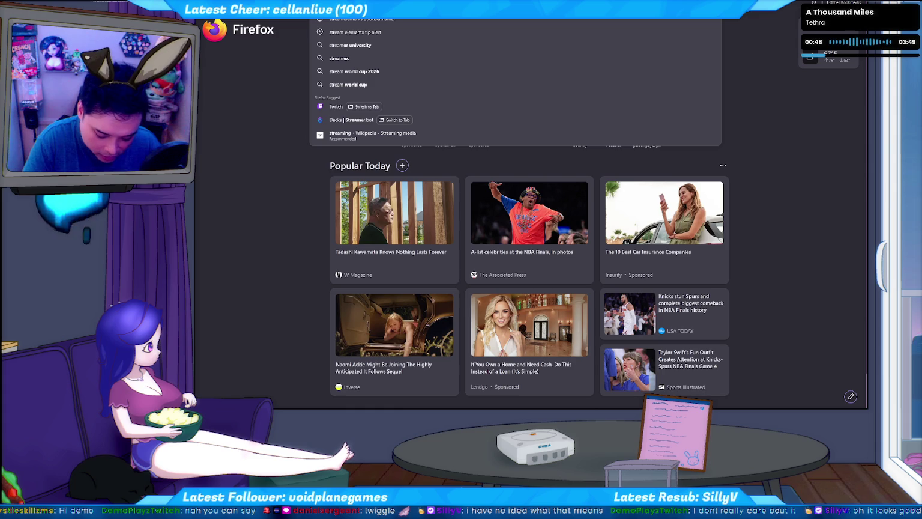
pyautogui.write(' fr')
pyautogui.press('Return')
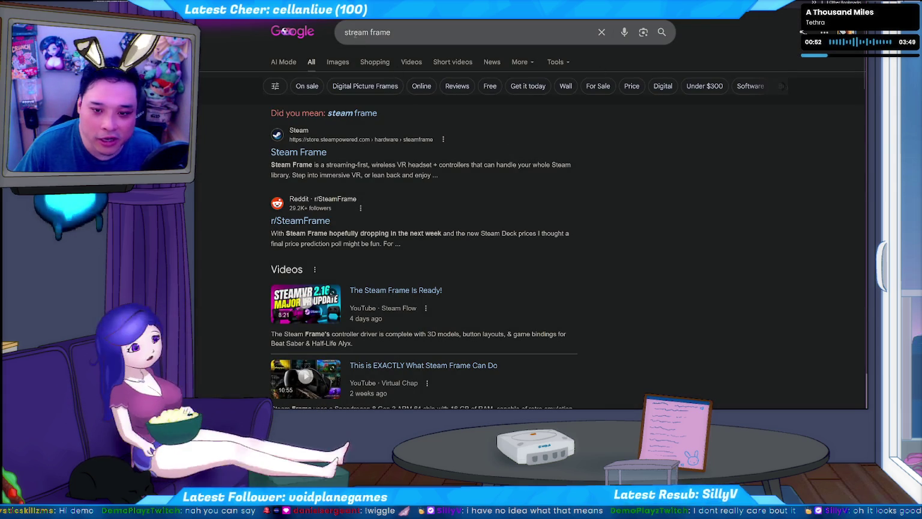
pyautogui.click(382, 35)
pyautogui.press('Return')
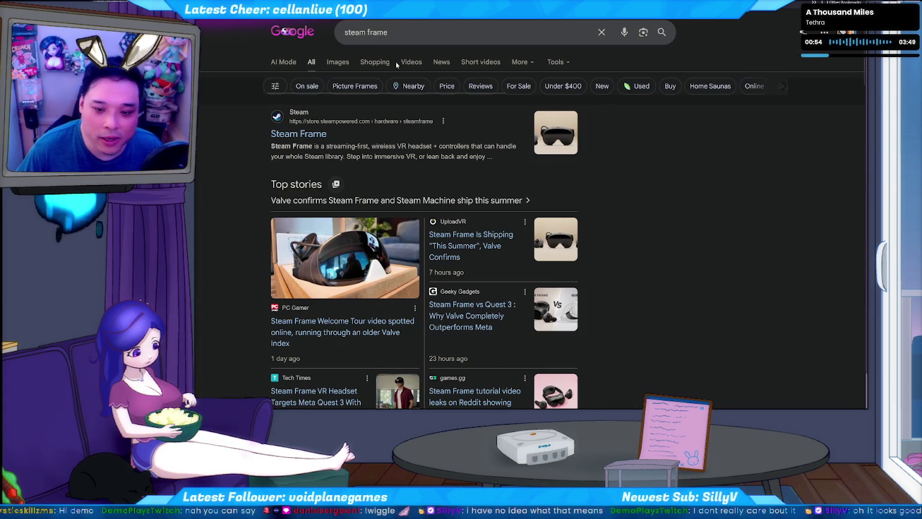
pyautogui.scroll(-3, 626, 223)
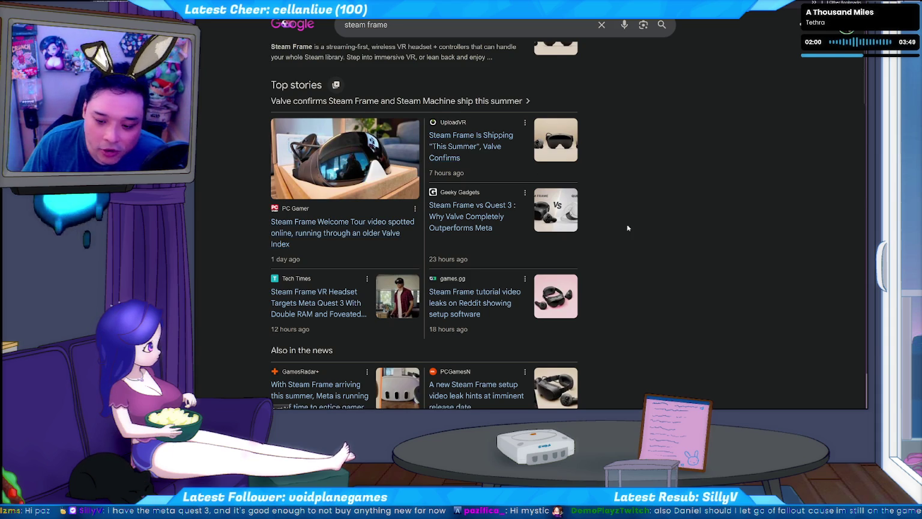
pyautogui.scroll(-2, 631, 222)
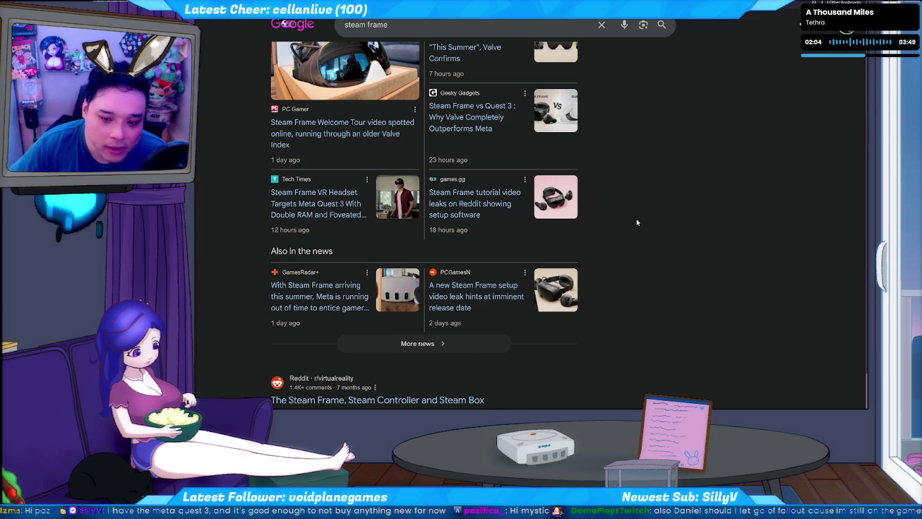
pyautogui.scroll(3, 661, 247)
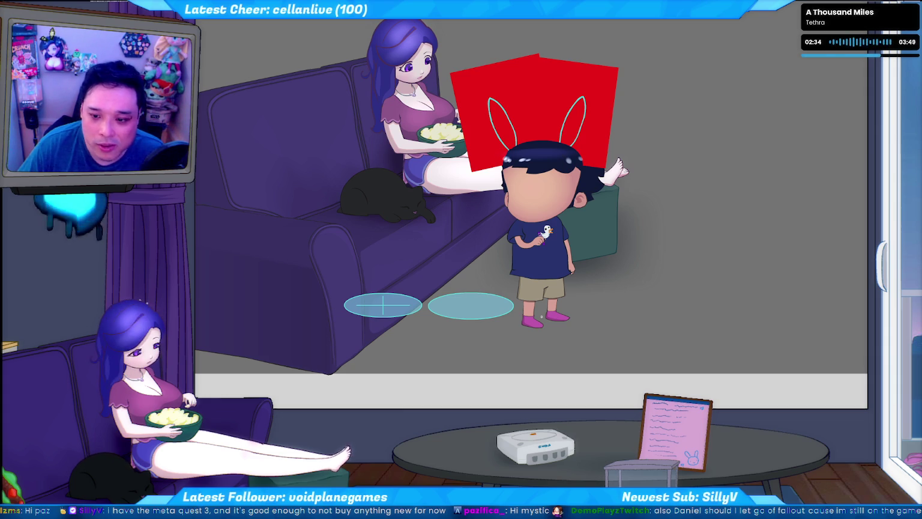
pyautogui.press('Up')
pyautogui.press('Down')
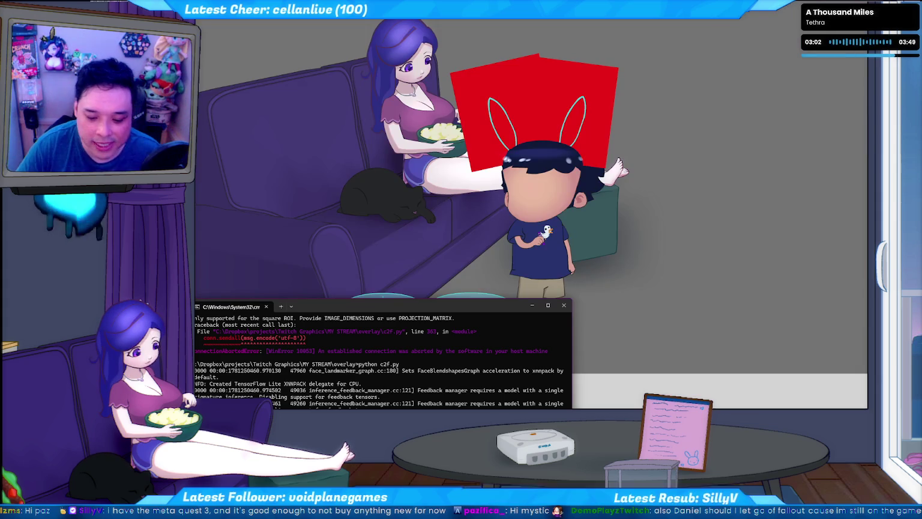
# Switch from the face-tracking console to the overlay project folder window
pyautogui.hotkey('alt', 'Tab')
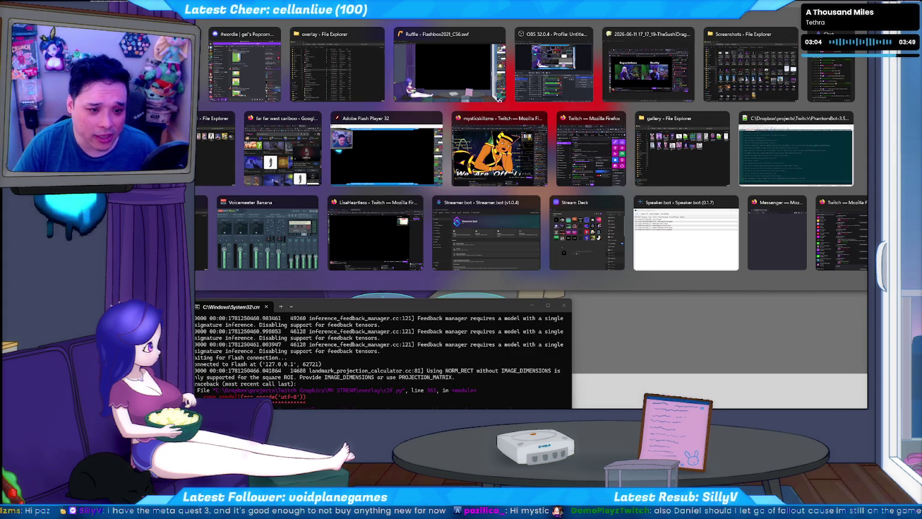
pyautogui.hotkey('alt', 'Tab')
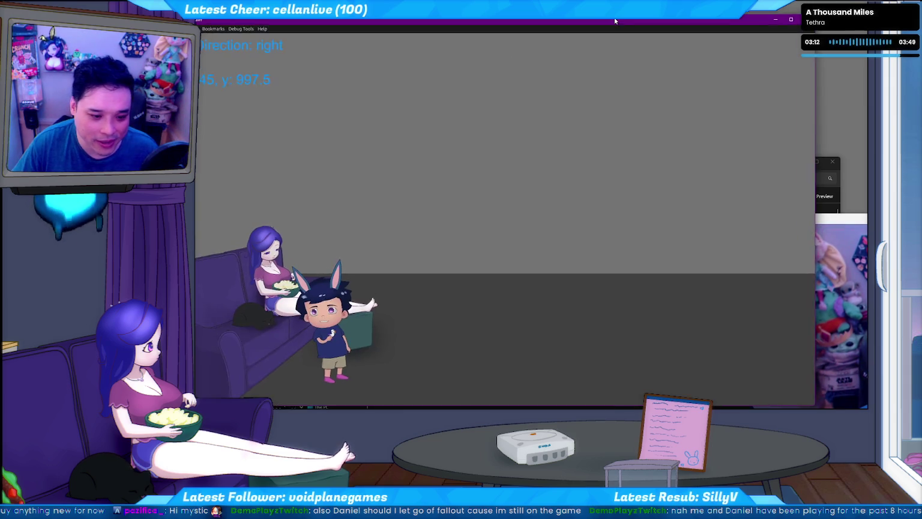
# Walk the avatar to floor spots and off the couch, then close the overlay window
pyautogui.click(469, 343)
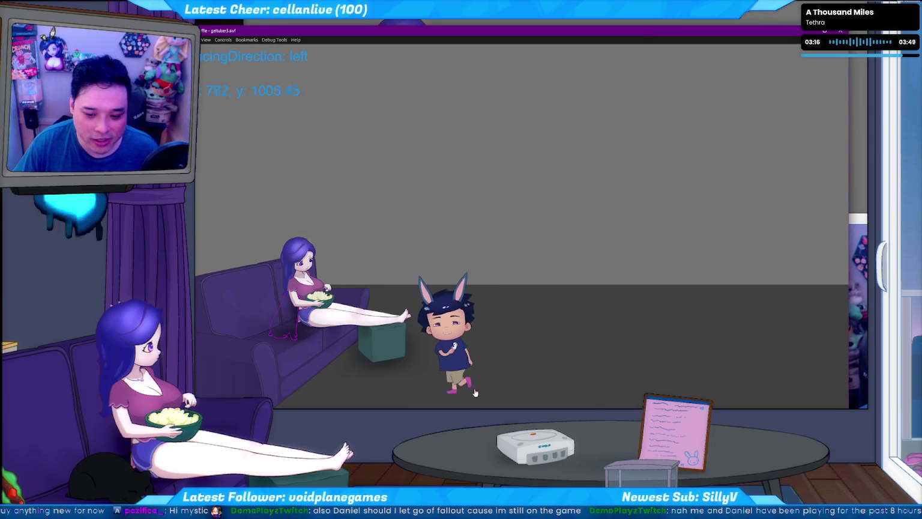
pyautogui.click(335, 384)
pyautogui.click(427, 397)
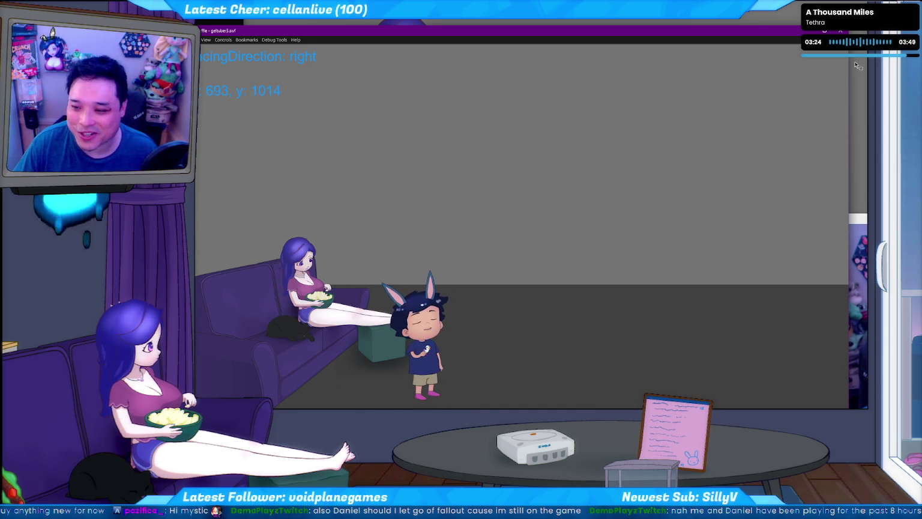
pyautogui.hotkey('alt', 'F4')
pyautogui.press('Return')
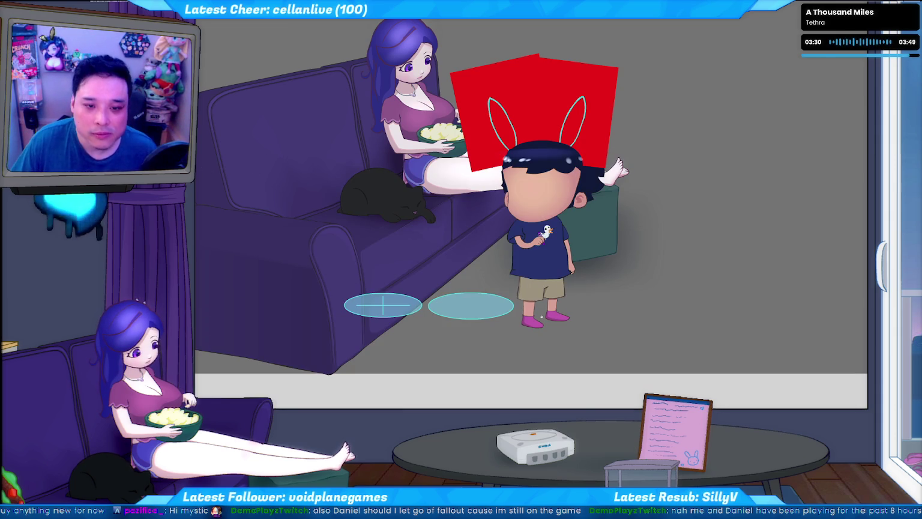
# Close the test scene and check the face-tracking terminal's Python traceback
pyautogui.hotkey('alt', 'F4')
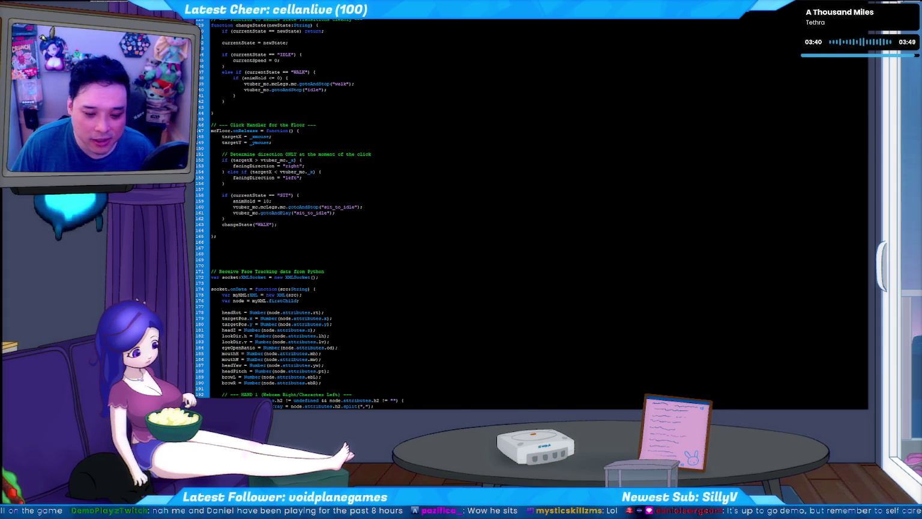
pyautogui.hotkey('alt', 'Tab')
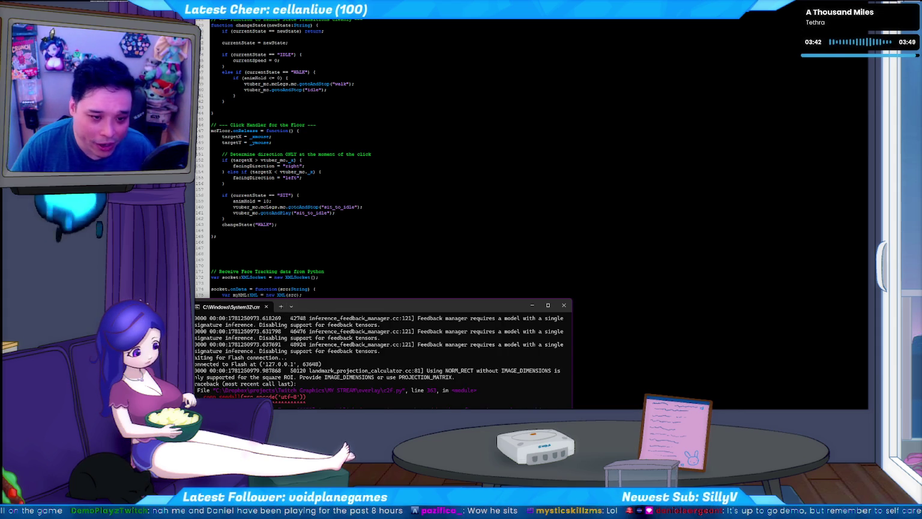
pyautogui.hotkey('alt', 'Tab')
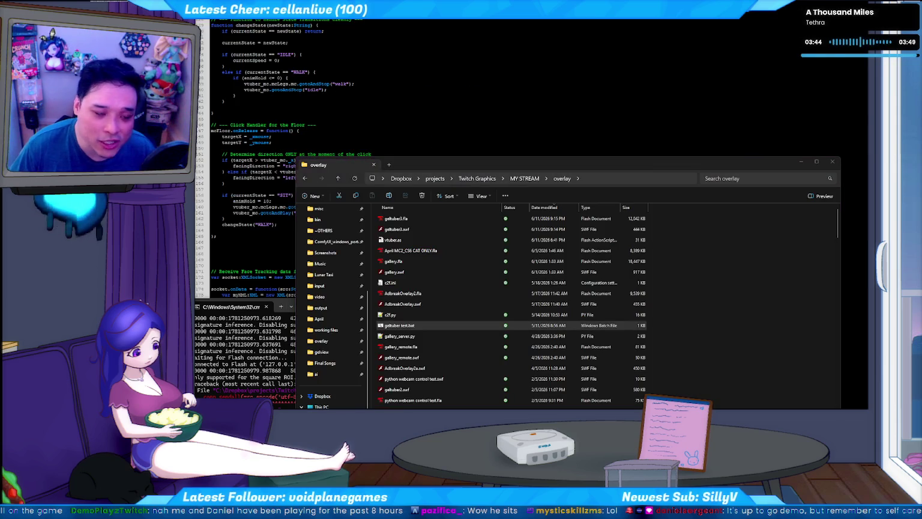
# Open geltuber3.swf and position its player window over the stream layout
pyautogui.doubleClick(400, 325)
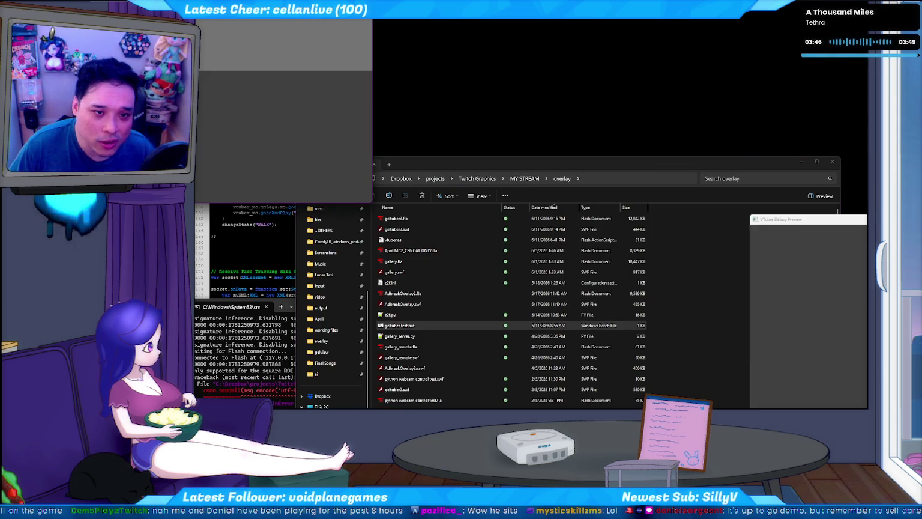
pyautogui.moveTo(580, 44); pyautogui.dragTo(566, 30)
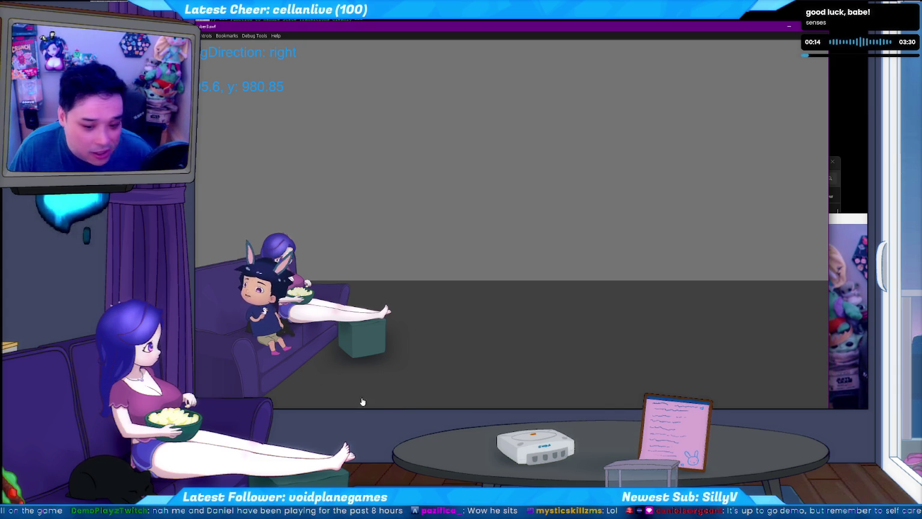
# Walk the boy off the couch and across the floor, sitting him back down twice
pyautogui.click(383, 402)
pyautogui.click(425, 398)
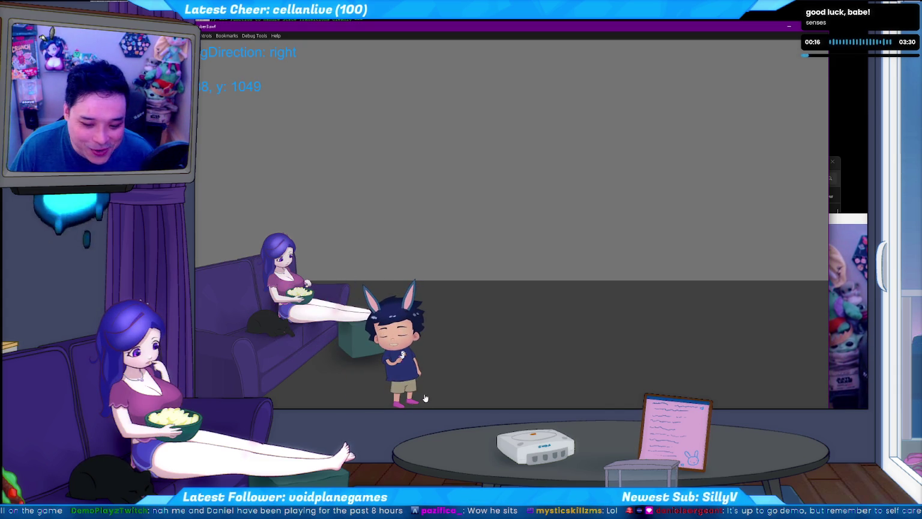
pyautogui.click(313, 385)
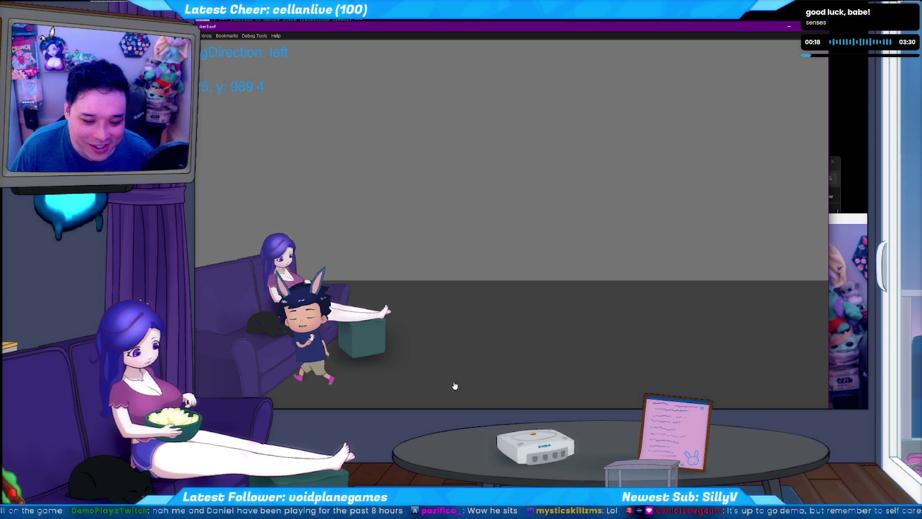
pyautogui.click(406, 388)
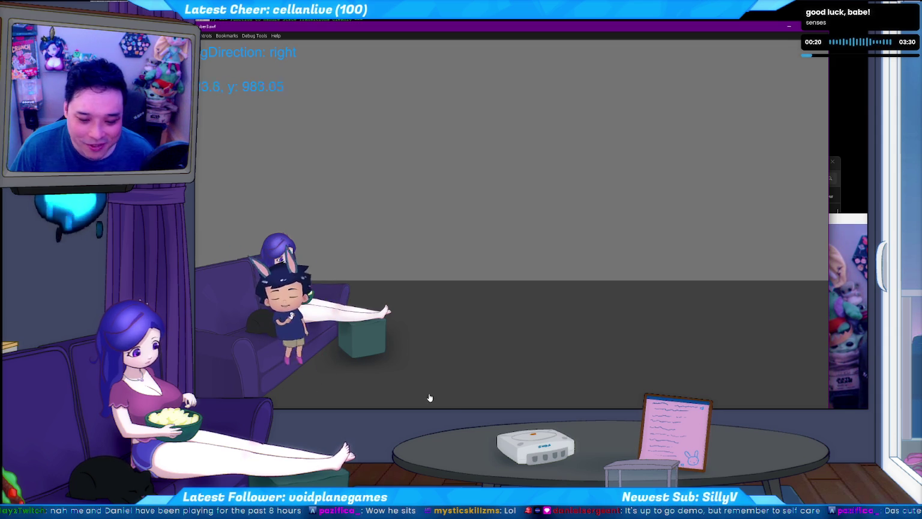
pyautogui.click(313, 385)
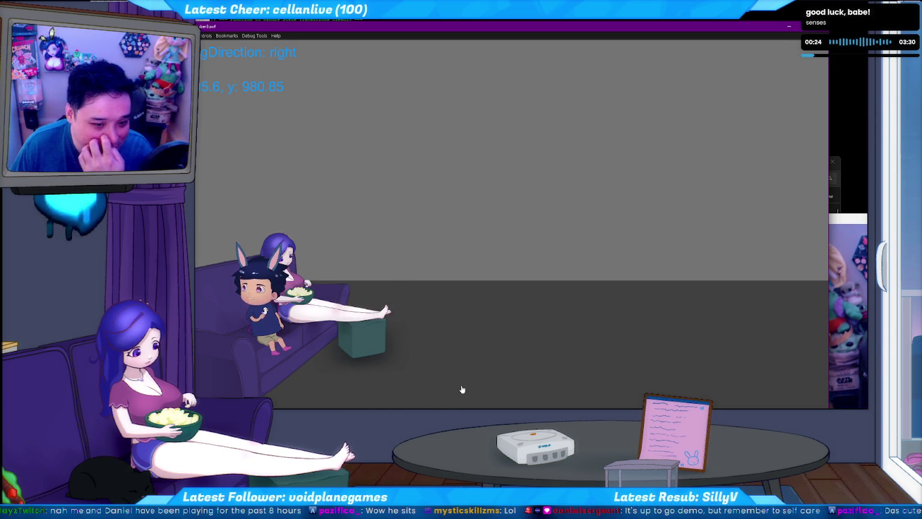
# Send the boy to three more floor spots, then close the overlay player
pyautogui.click(408, 401)
pyautogui.click(469, 380)
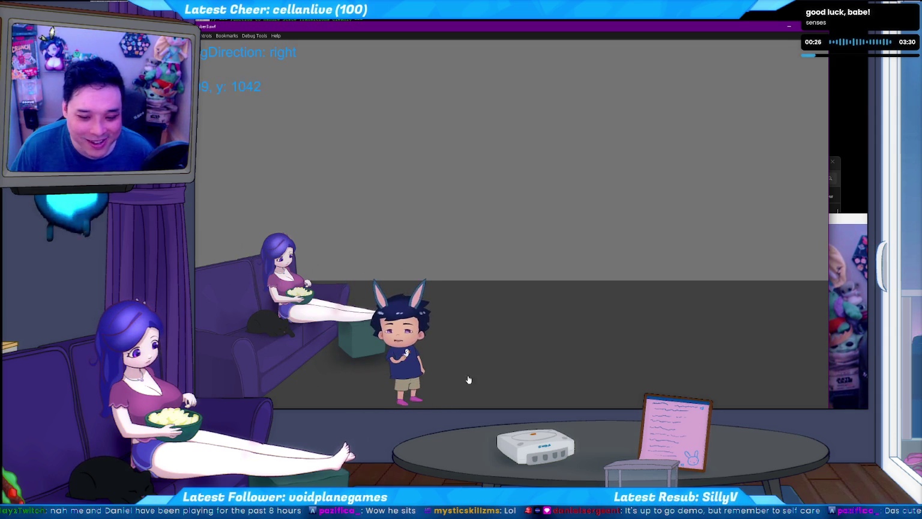
pyautogui.click(266, 324)
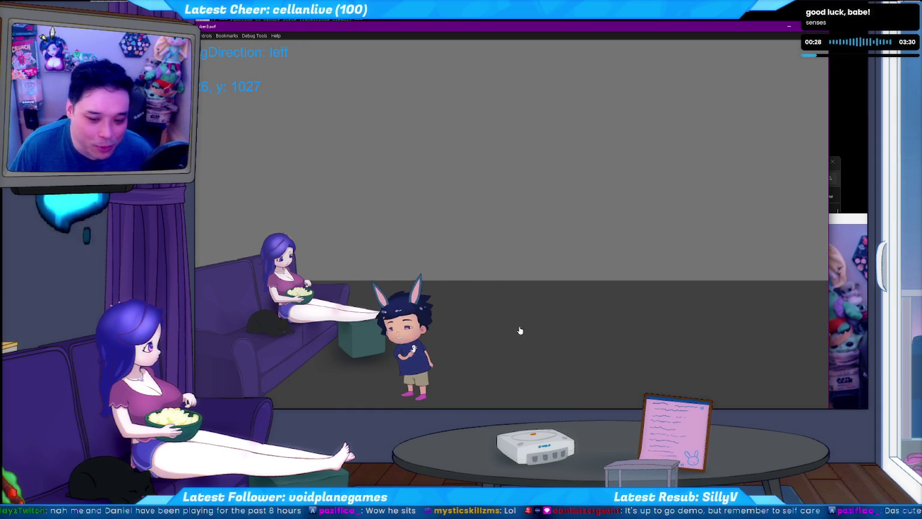
pyautogui.hotkey('alt', 'F4')
pyautogui.hotkey('ctrl', 'Return')
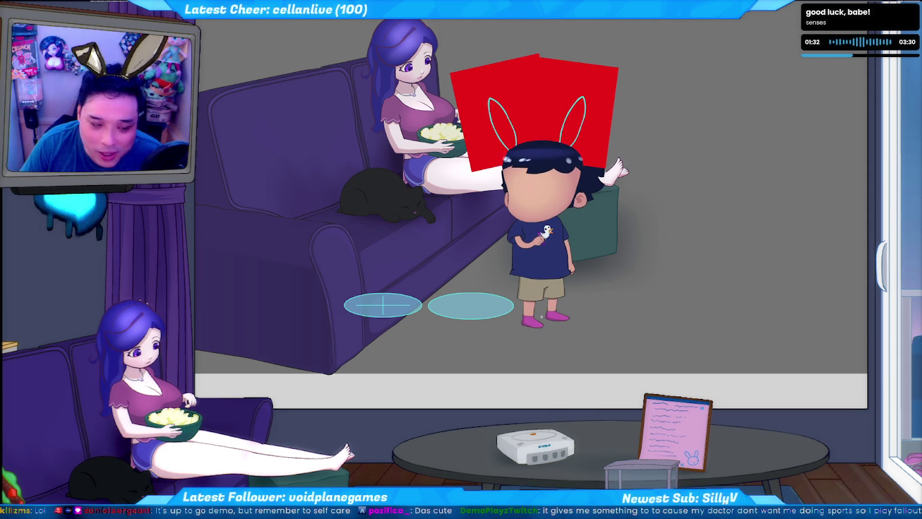
# Send the faceless boy walking to a floor spot on the right
pyautogui.click(542, 317)
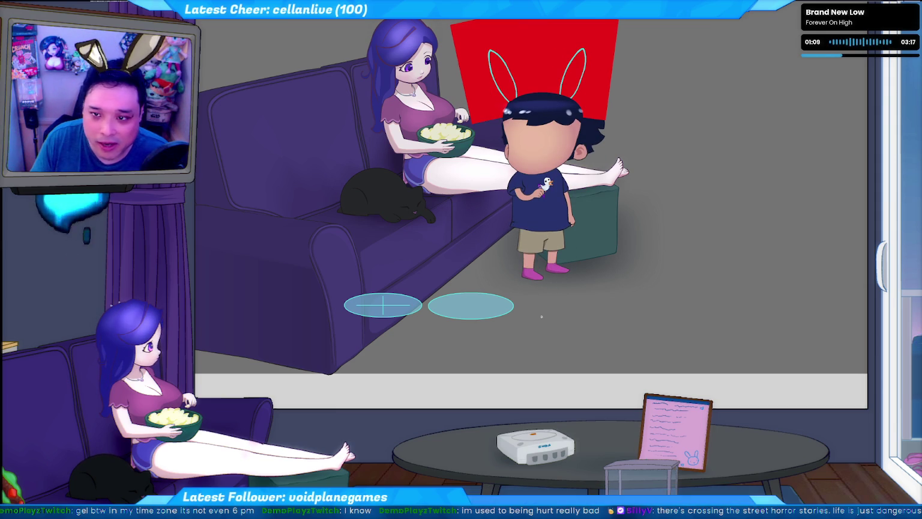
# Walk the boy to lower floor spots, nudge him with W/S, then return to the code
pyautogui.click(542, 317)
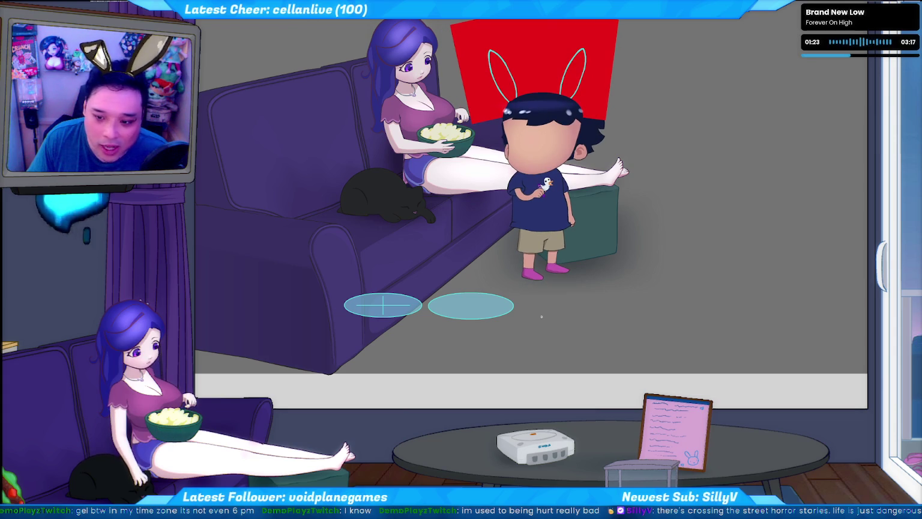
pyautogui.click(541, 317)
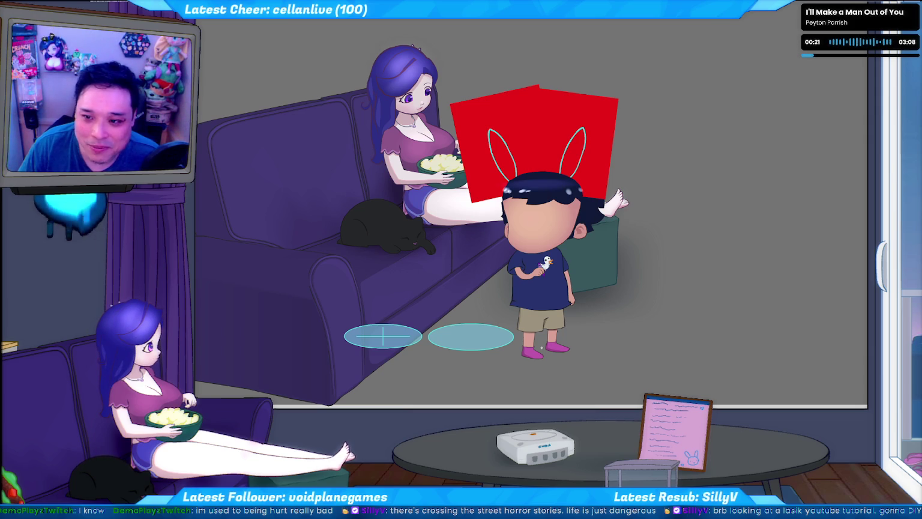
pyautogui.press('w')
pyautogui.press('s')
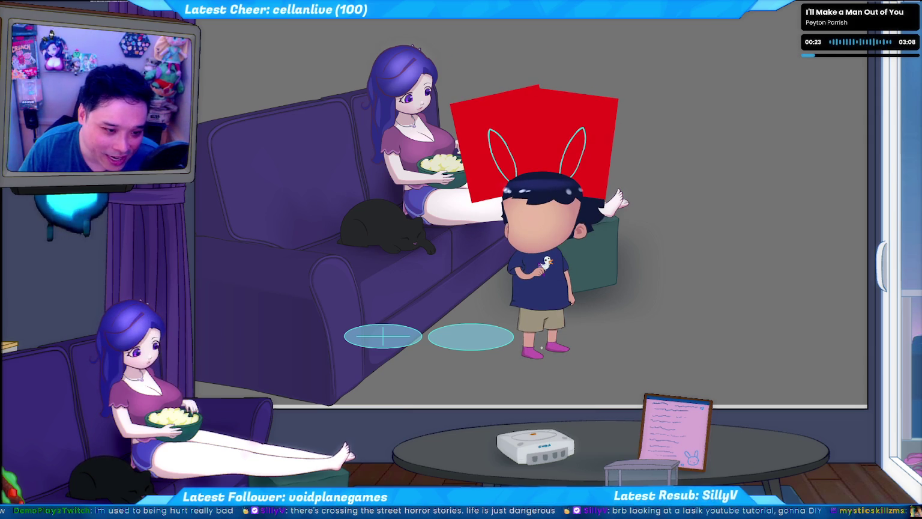
pyautogui.press('w')
pyautogui.press('s')
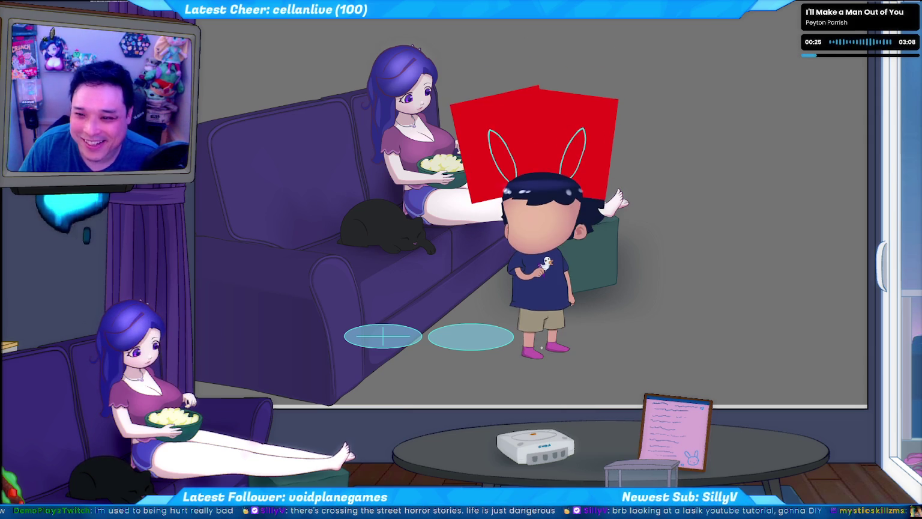
pyautogui.hotkey('alt', 'Tab')
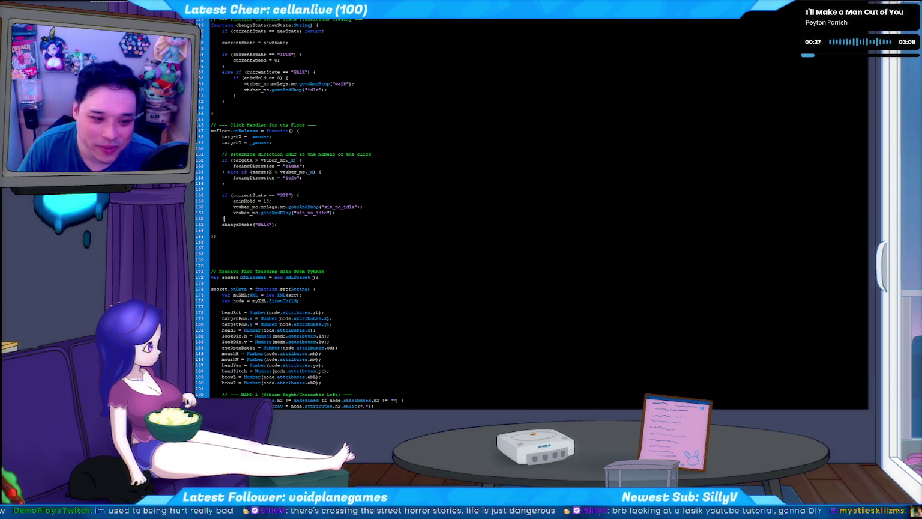
# With the caret after the WALK line on line 163, test the movie again
pyautogui.click(379, 224)
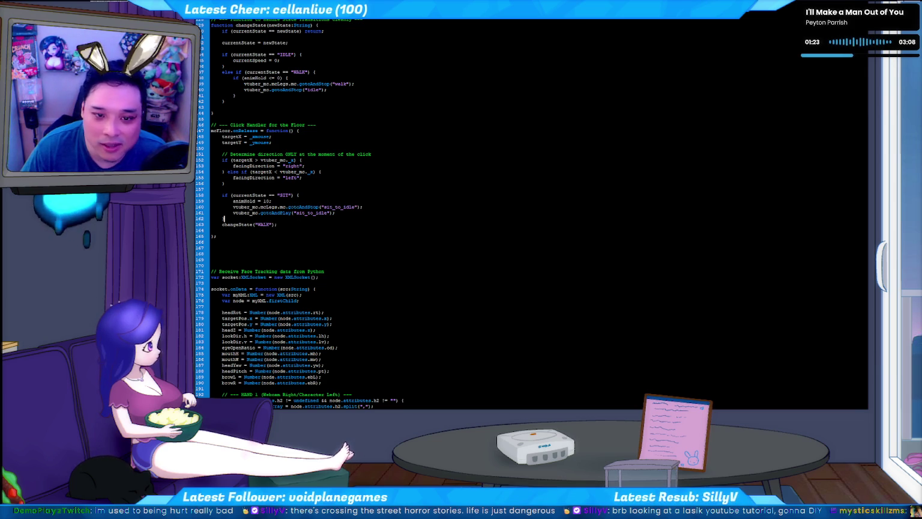
pyautogui.hotkey('ctrl', 'Return')
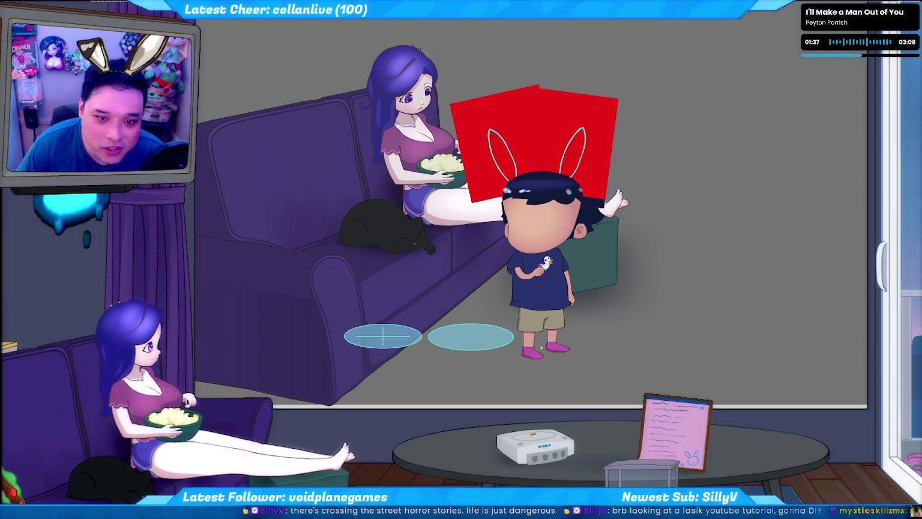
# Rerun the avatar test, move the avatar with the Up key, and return to the code
pyautogui.hotkey('alt', 'Tab')
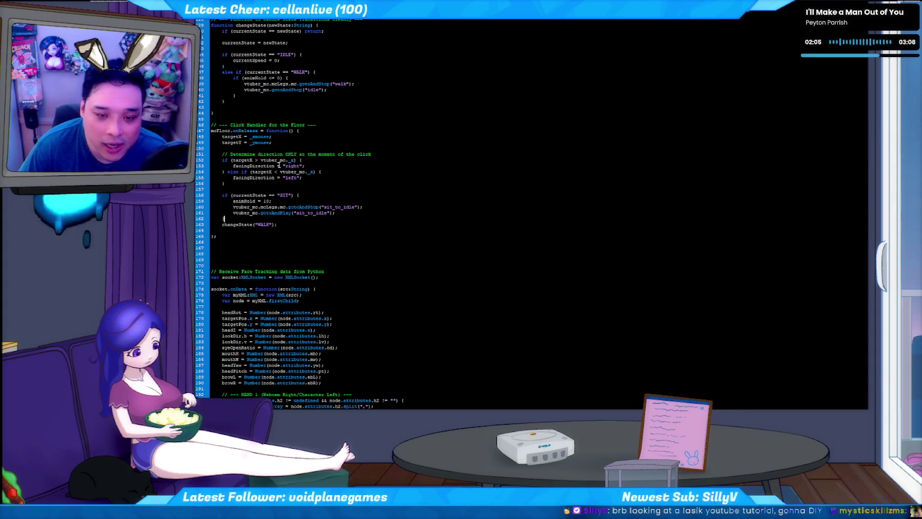
pyautogui.hotkey('ctrl', 'Return')
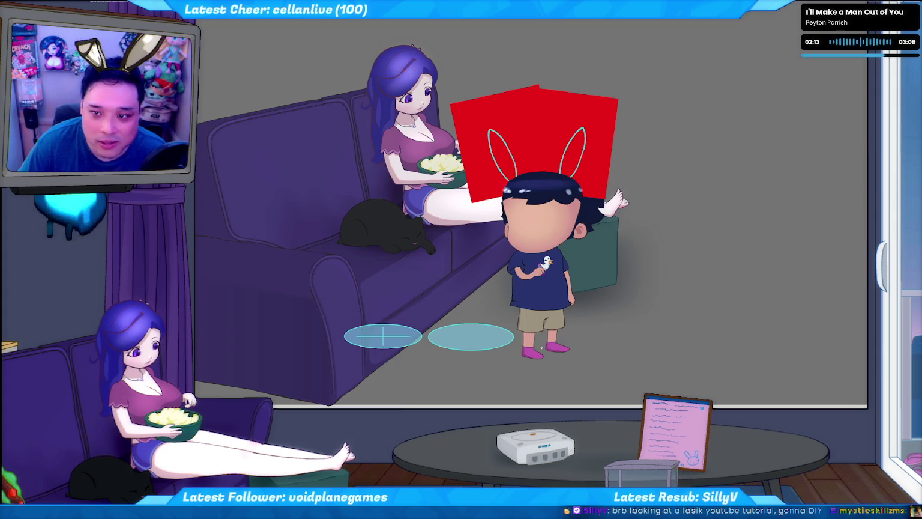
pyautogui.press('Up')
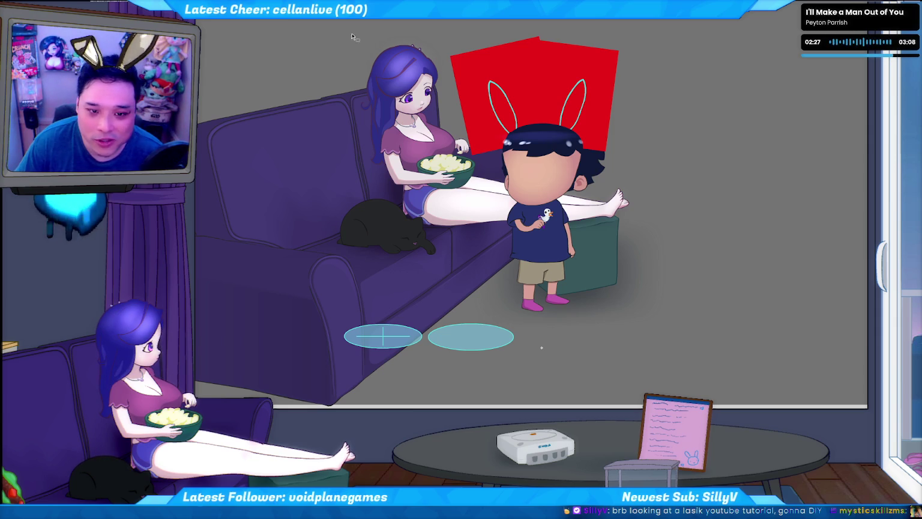
pyautogui.hotkey('alt', 'Tab')
# Test the scene from line 162 and send the avatar walking to a floor spot
pyautogui.scroll(-1, 396, 176)
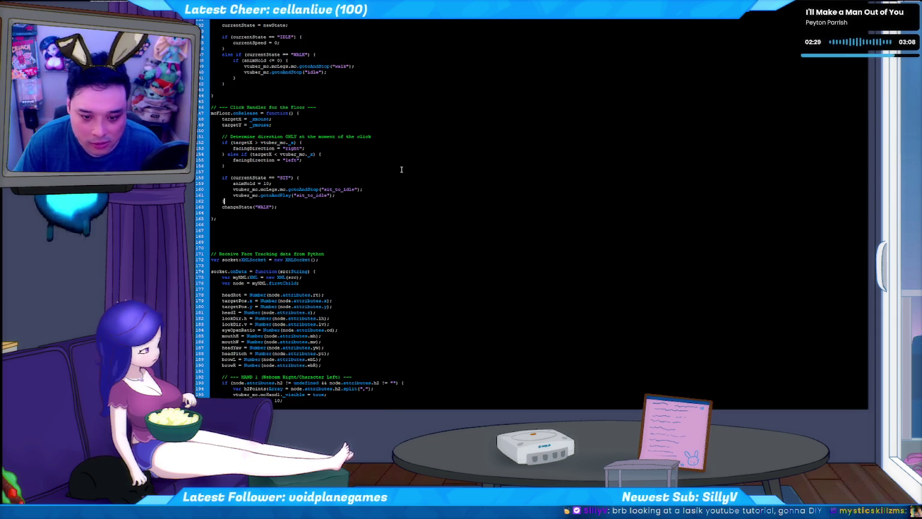
pyautogui.click(303, 202)
pyautogui.hotkey('ctrl', 'Return')
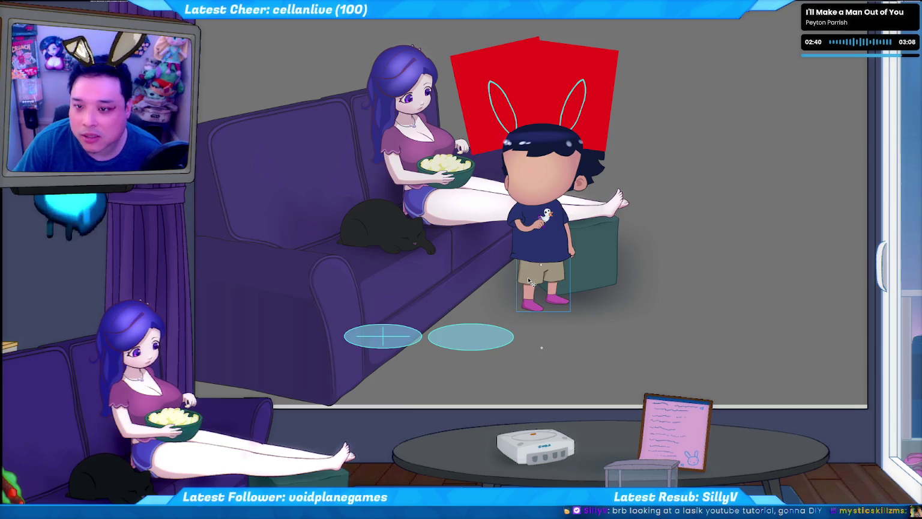
pyautogui.click(542, 347)
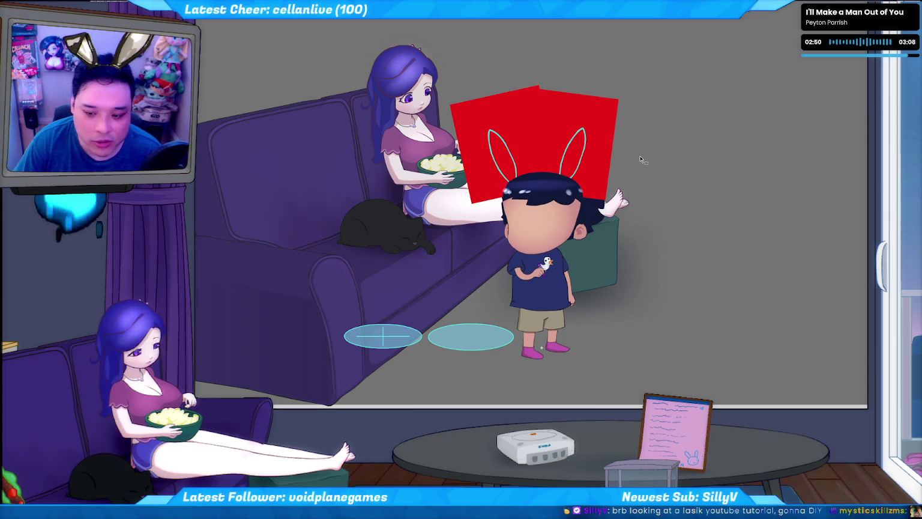
# Undo the avatar's move twice and switch its legs symbol to the bent seated pose
pyautogui.hotkey('ctrl', 'z')
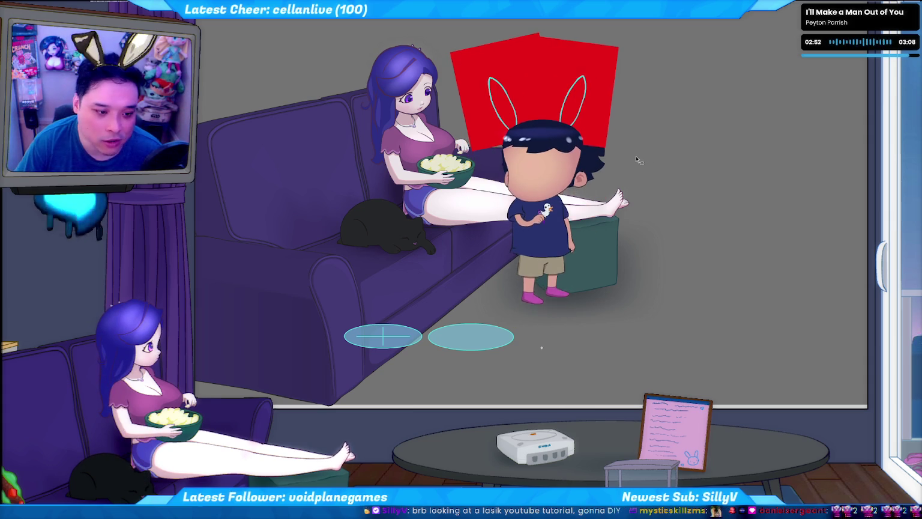
pyautogui.hotkey('ctrl', 'z')
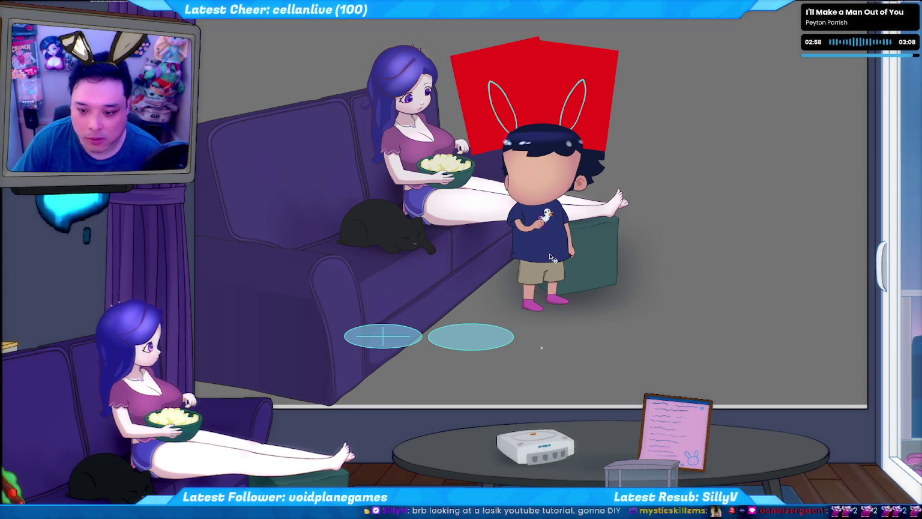
pyautogui.click(556, 278)
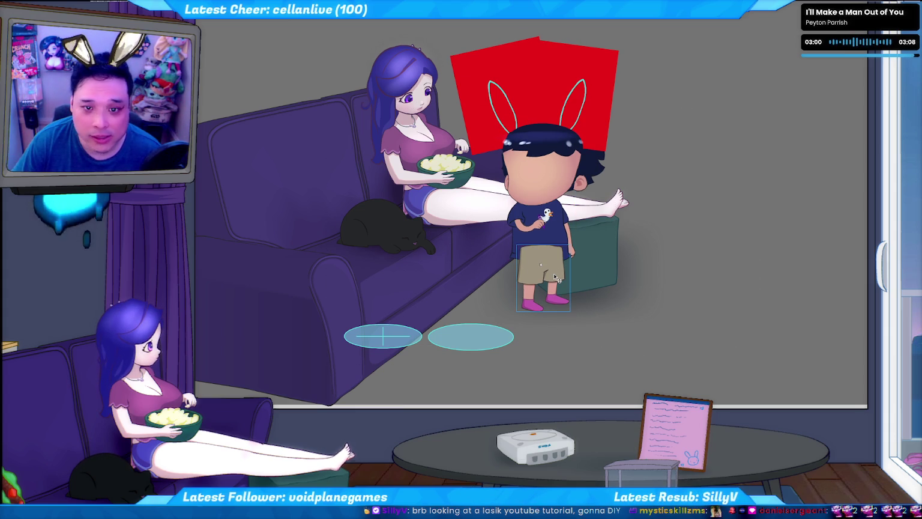
pyautogui.click(558, 292)
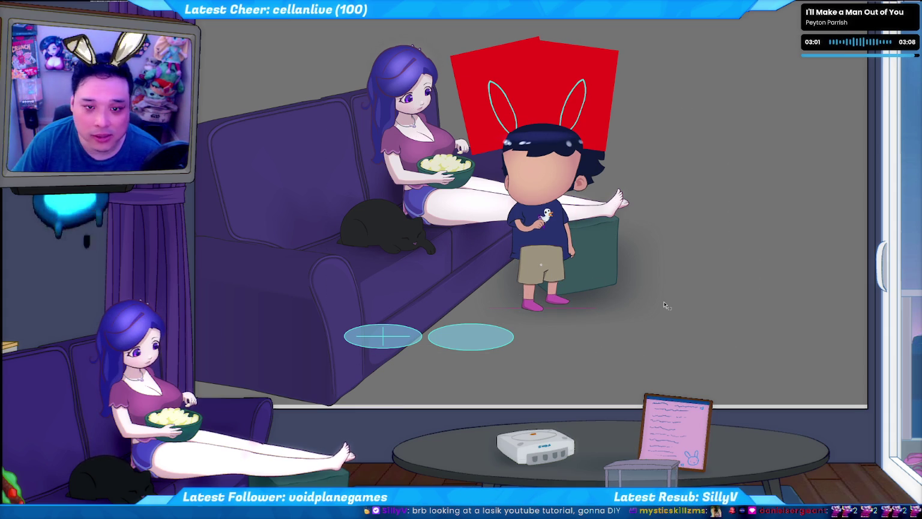
pyautogui.click(557, 293)
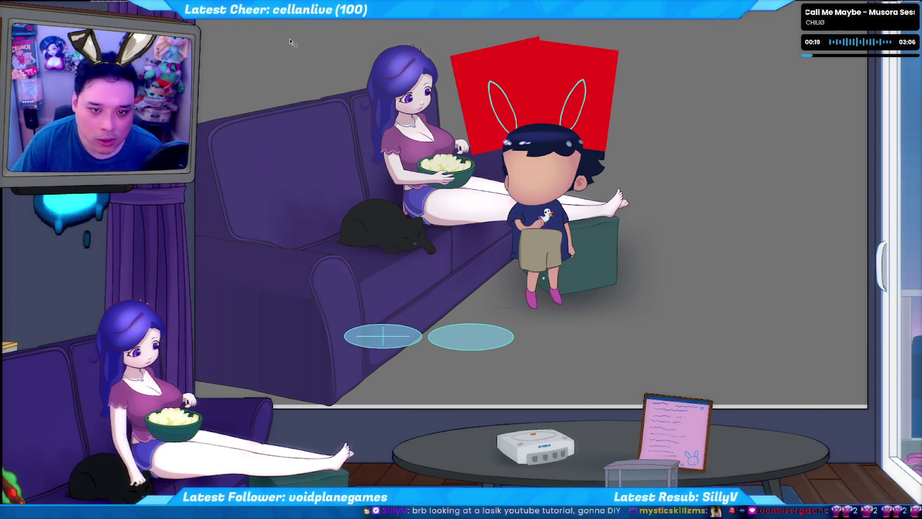
# Save the Flash document and launch geltuber test.bat so the tracker connects to Flash
pyautogui.hotkey('ctrl', 's')
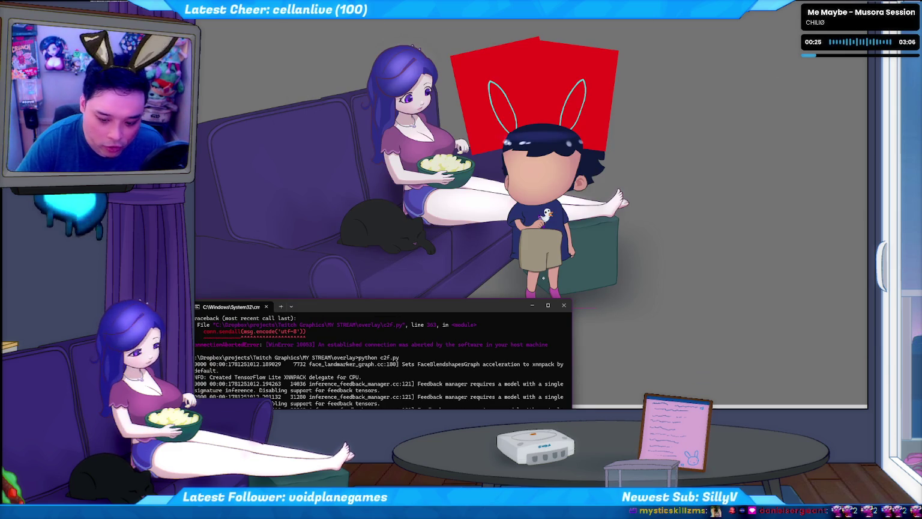
pyautogui.hotkey('alt', 'Tab')
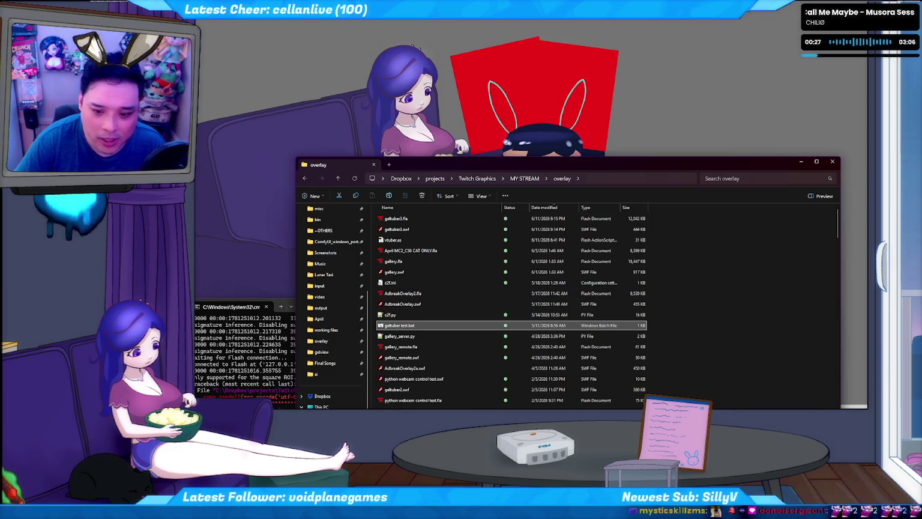
pyautogui.press('Return')
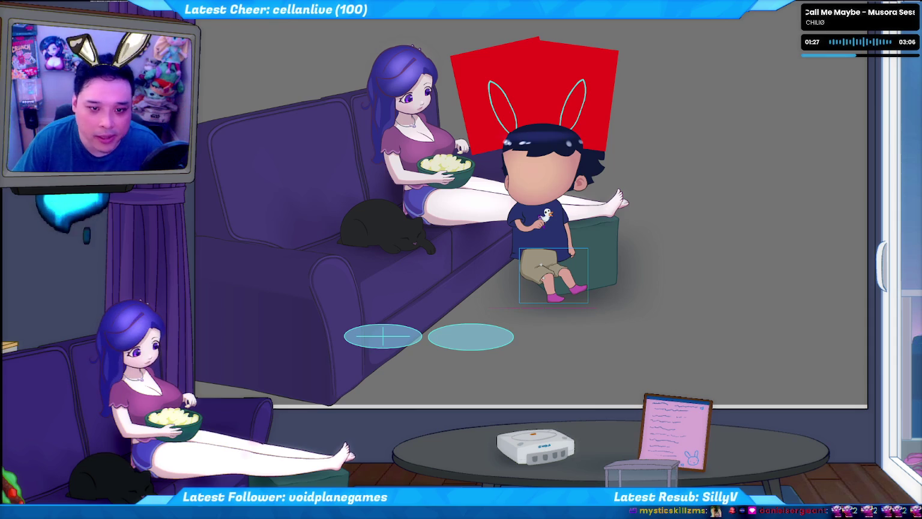
# Select the animHold value 10 in the floor-click handler and test-run the overlay once
pyautogui.hotkey('alt', 'Tab')
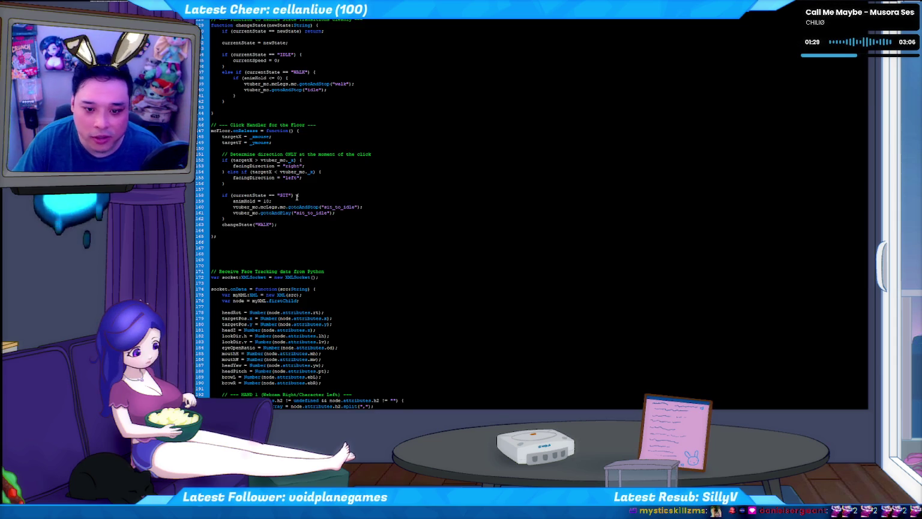
pyautogui.doubleClick(266, 200)
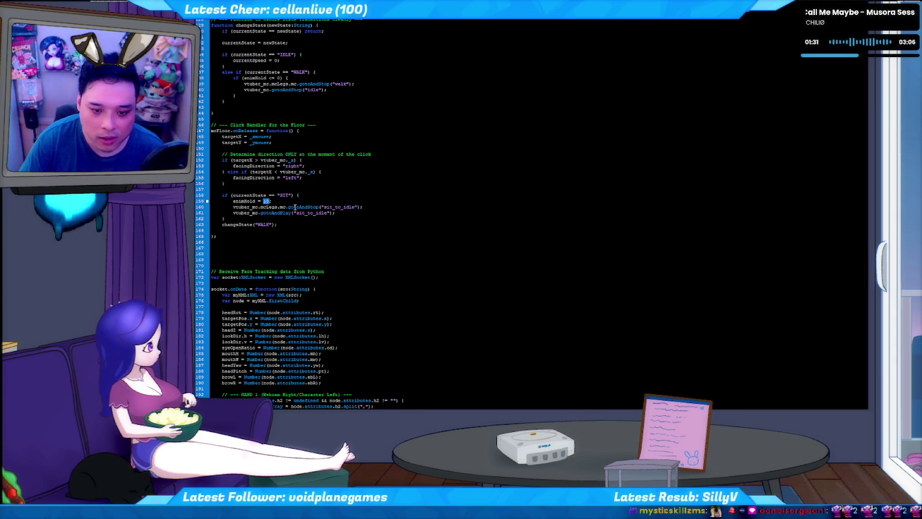
pyautogui.write('6')
pyautogui.hotkey('ctrl', 'Return')
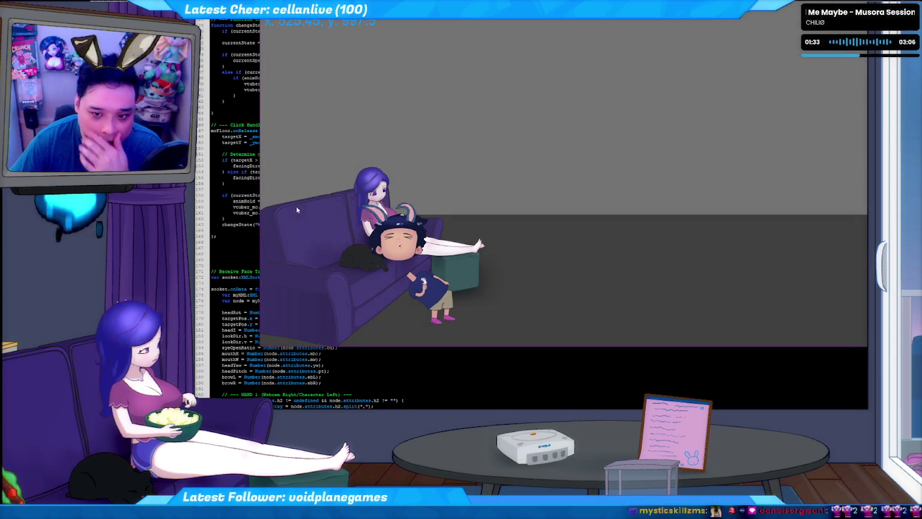
pyautogui.hotkey('ctrl', 'w')
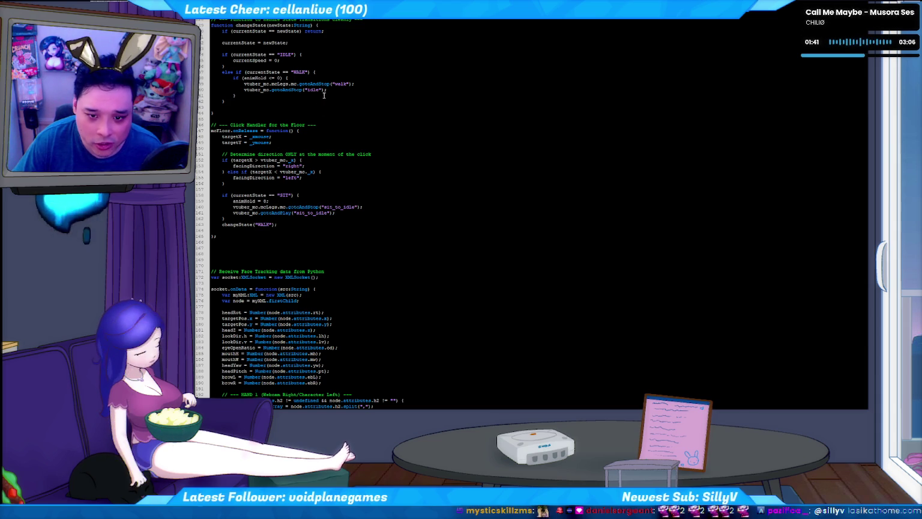
# Test-run the overlay again, then bring the tracker console to the front
pyautogui.scroll(1, 340, 101)
pyautogui.scroll(1, 340, 100)
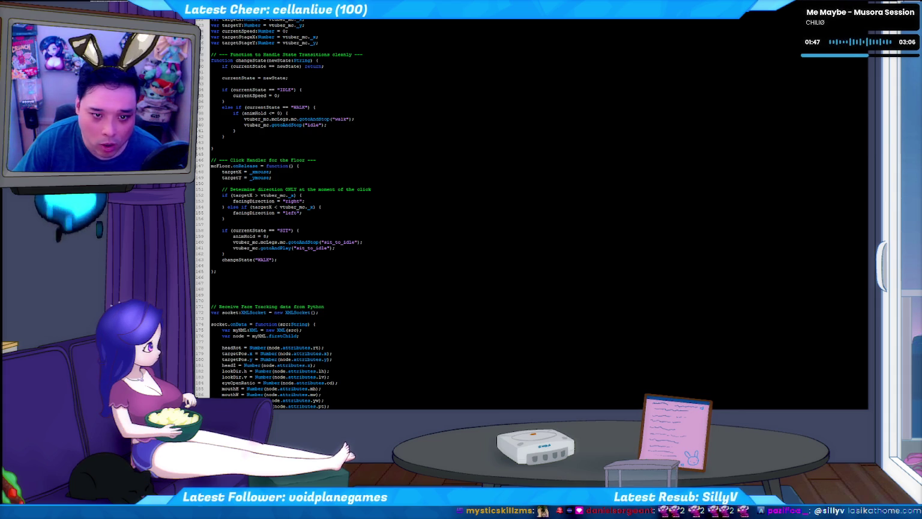
pyautogui.hotkey('ctrl', 'Return')
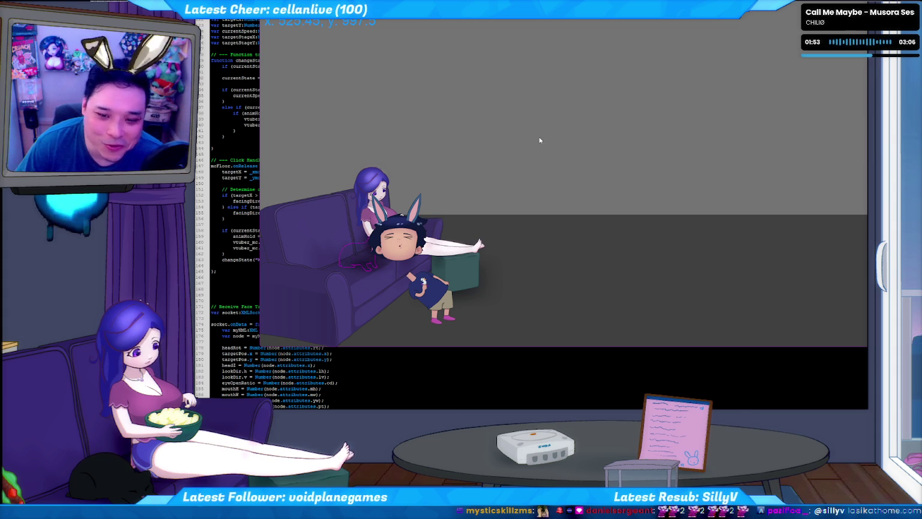
pyautogui.hotkey('ctrl', 'w')
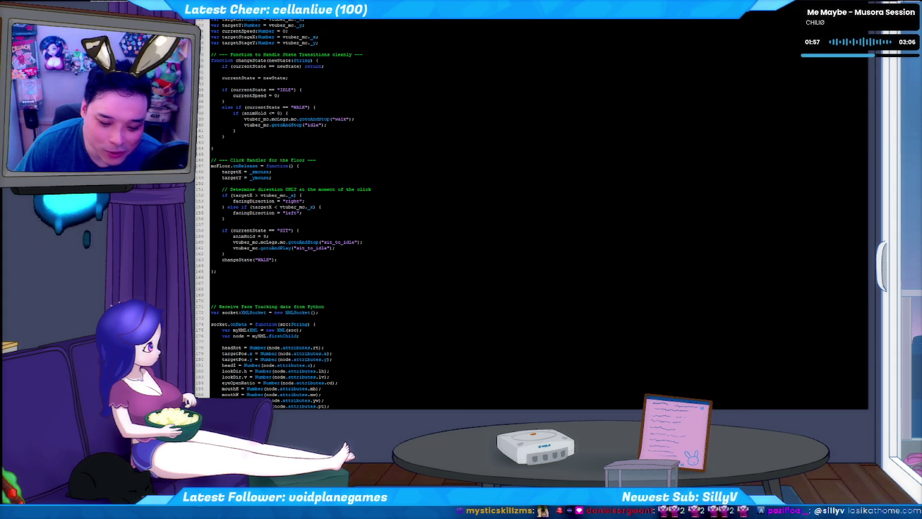
pyautogui.press('super+d')
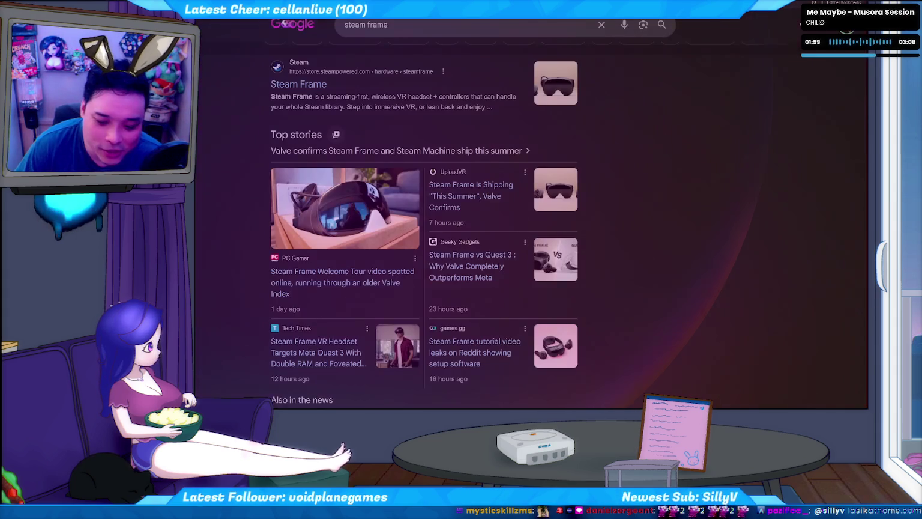
pyautogui.press('super+d')
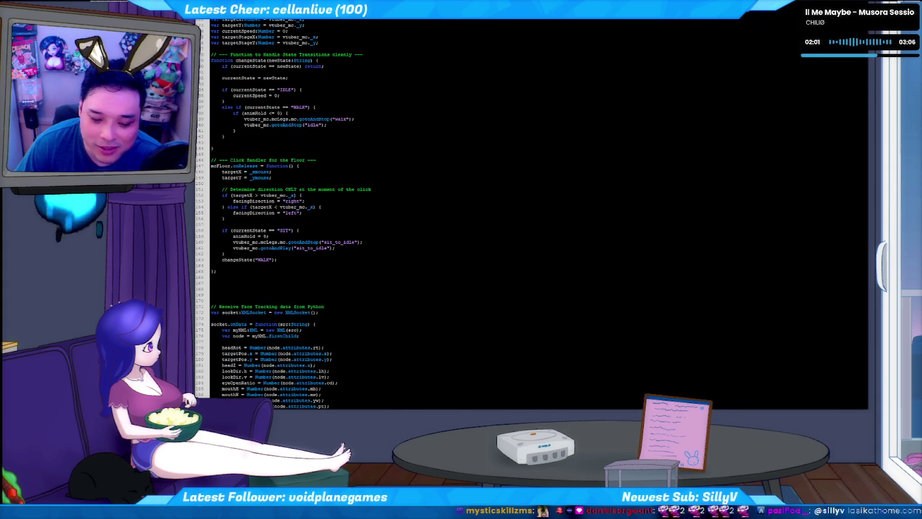
pyautogui.hotkey('alt', 'Tab')
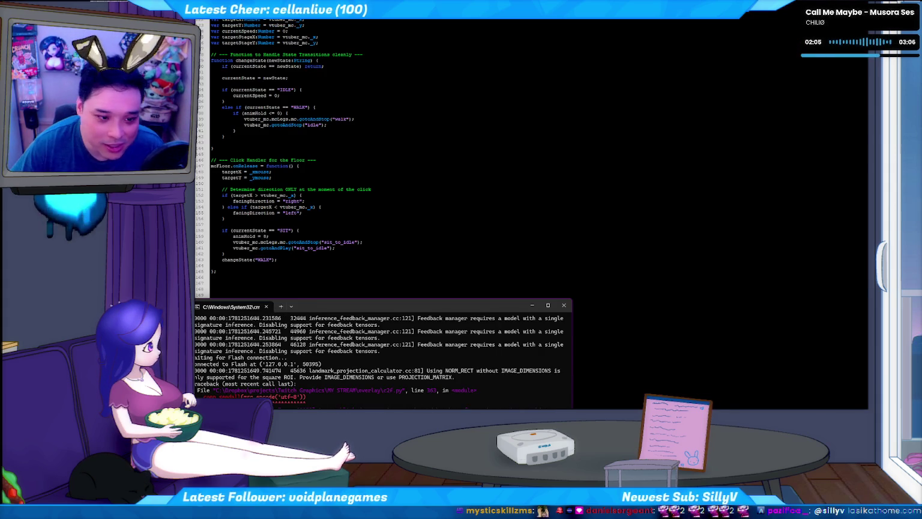
# Relaunch geltuber test.bat and shift the Flash test window slightly up-left
pyautogui.hotkey('alt', 'Tab')
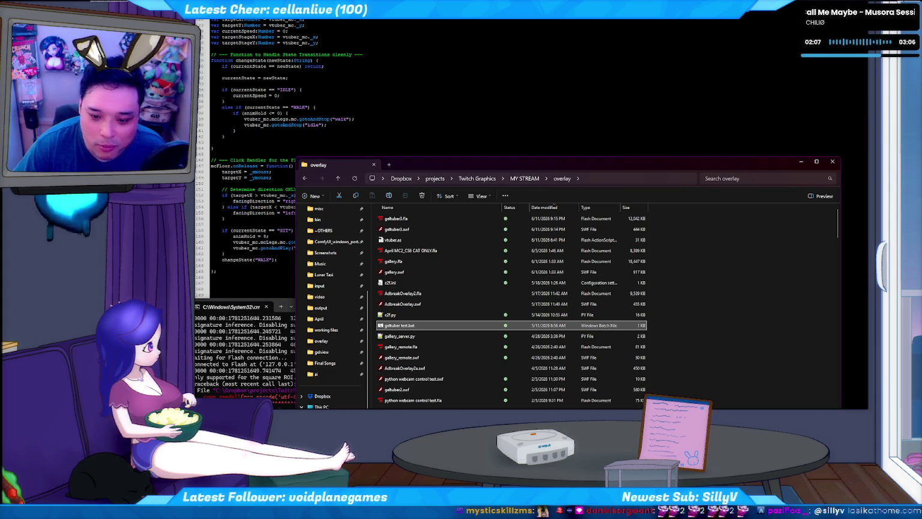
pyautogui.doubleClick(399, 325)
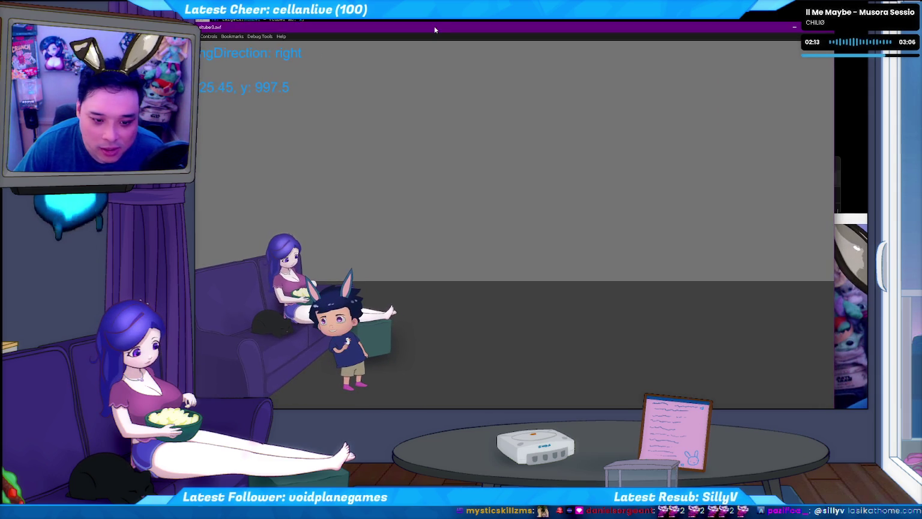
pyautogui.moveTo(435, 29); pyautogui.dragTo(432, 27)
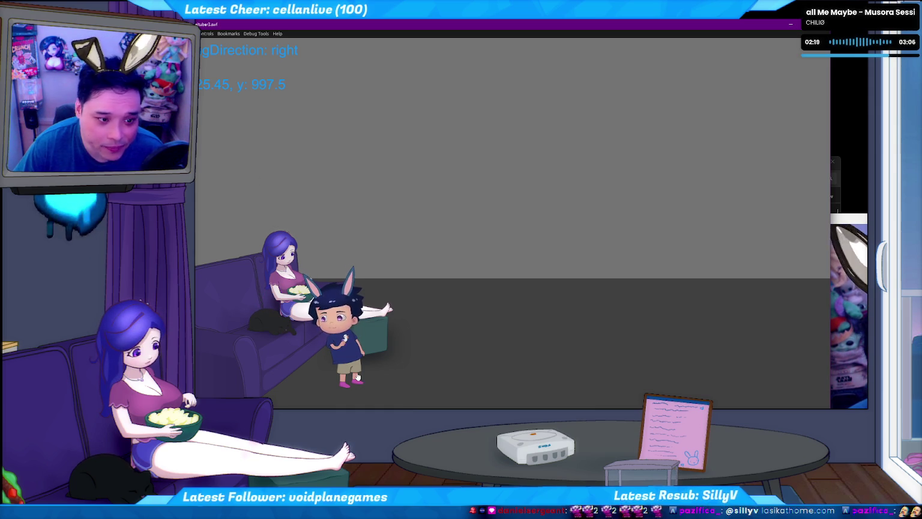
# Walk the avatar right, left, then right of the ottoman, and close the preview
pyautogui.press('Right')
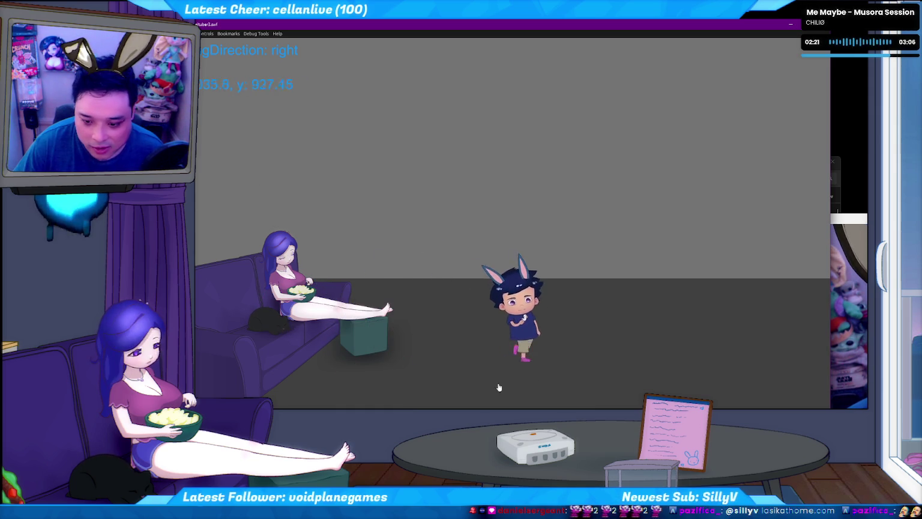
pyautogui.press('Left')
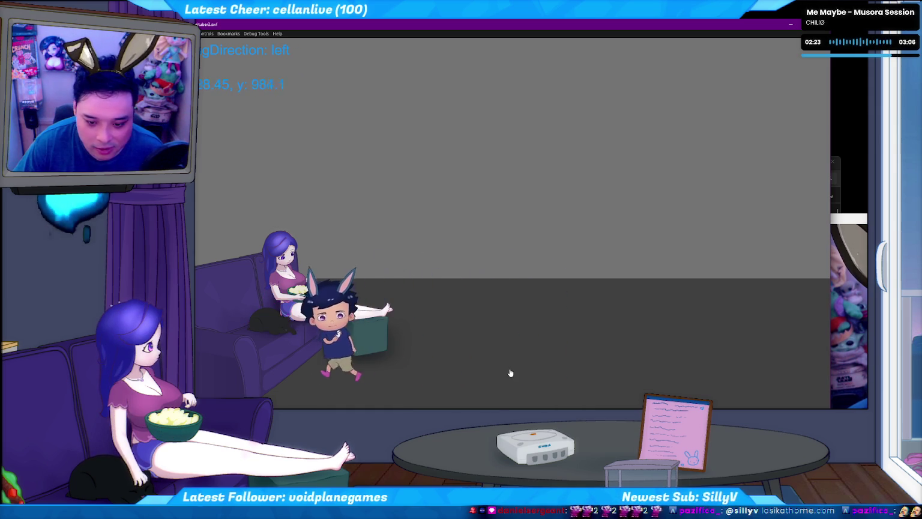
pyautogui.press('Right')
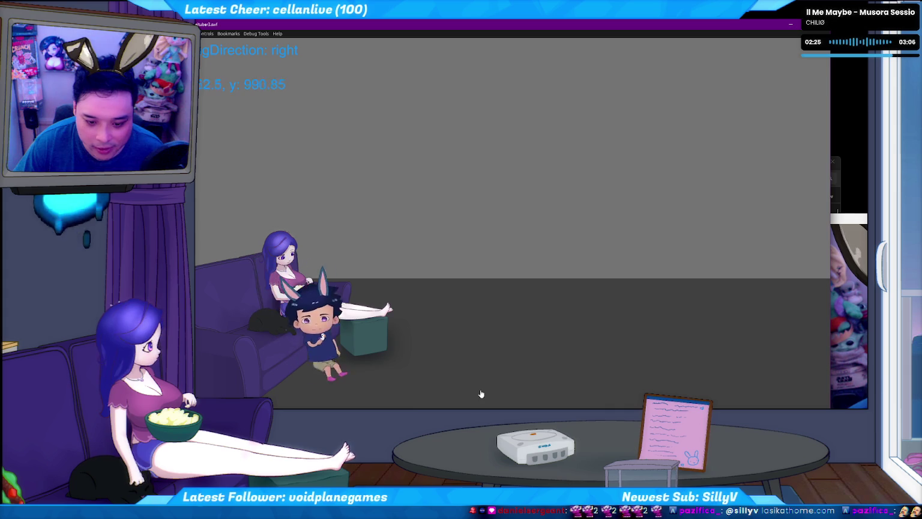
pyautogui.press('Right')
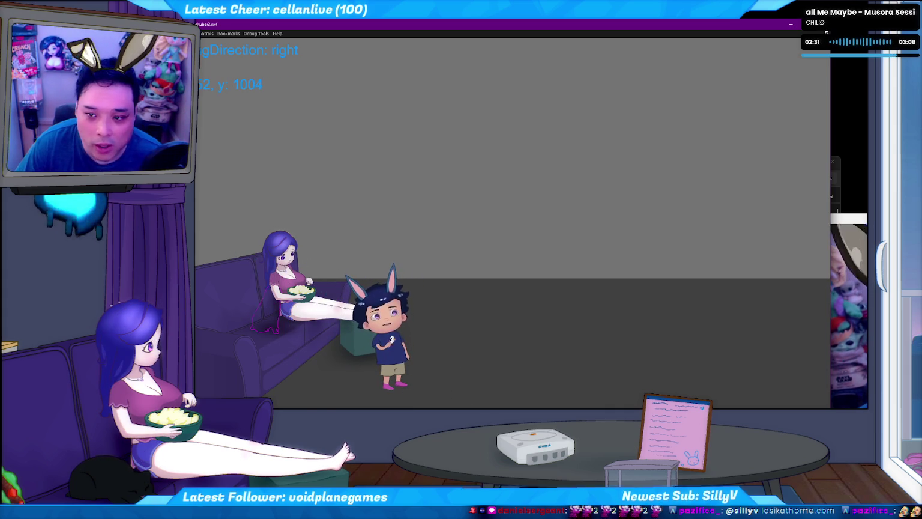
pyautogui.hotkey('ctrl', 'w')
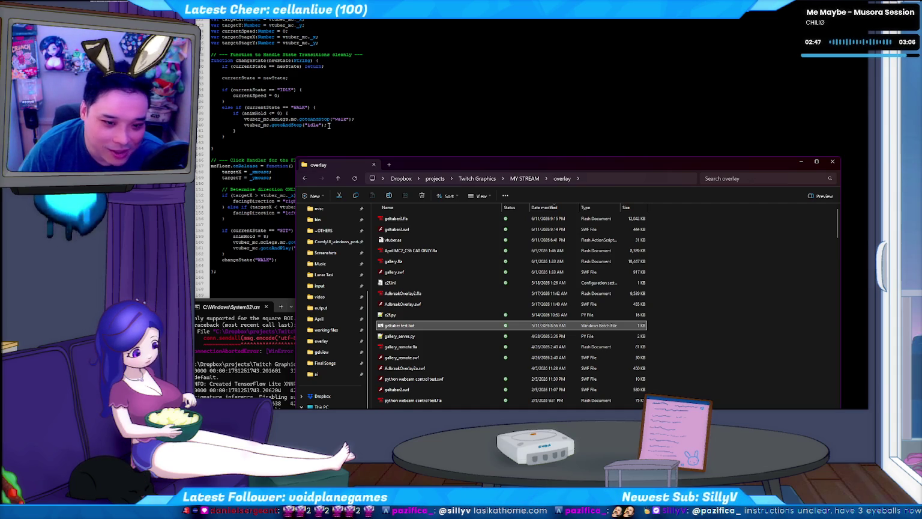
pyautogui.click(328, 125)
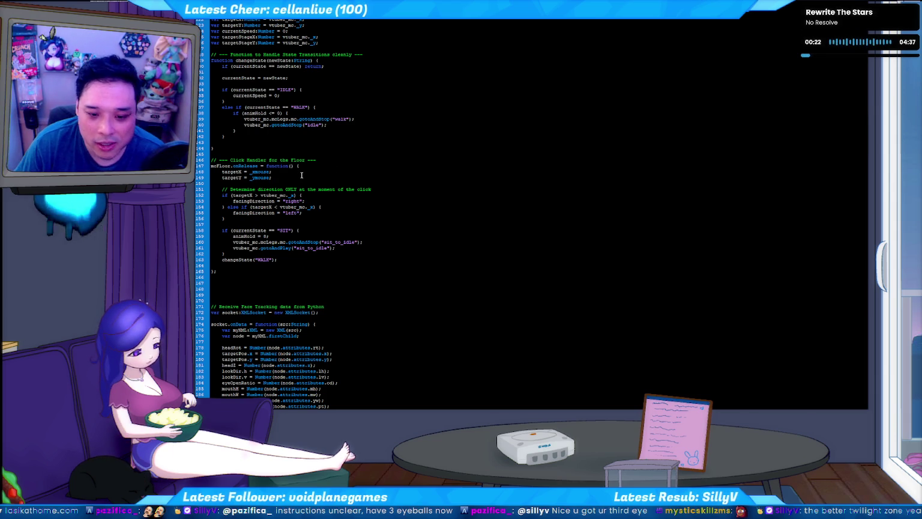
# Place the caret at the end of line 148 in the floor-click handler
pyautogui.click(303, 172)
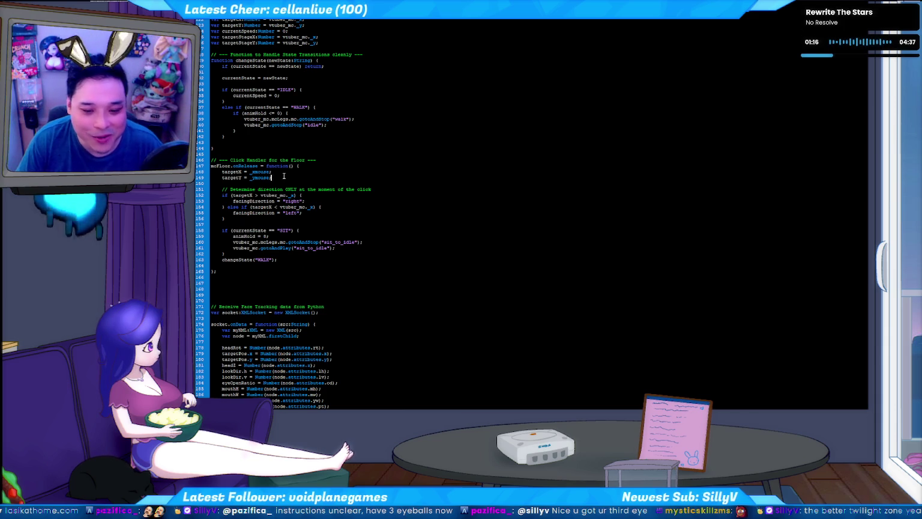
# With the caret on line 148, run a test preview of the overlay
pyautogui.click(284, 172)
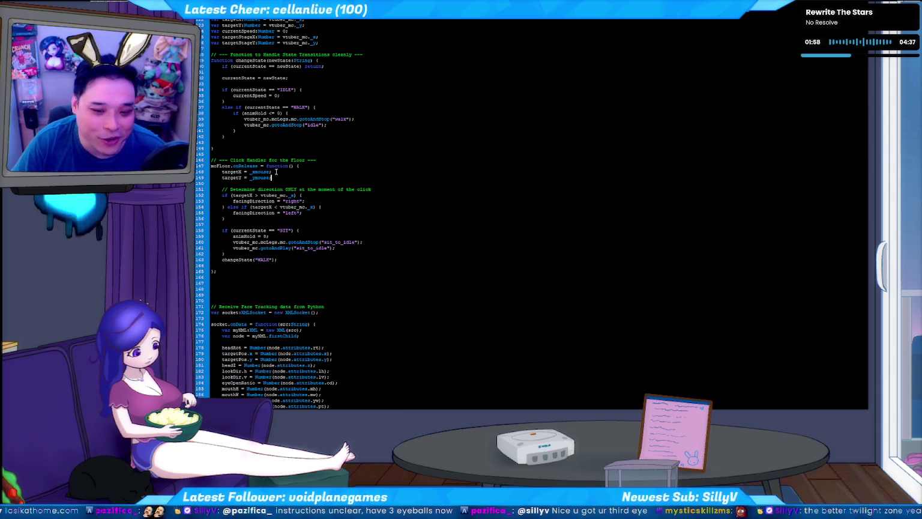
pyautogui.click(286, 171)
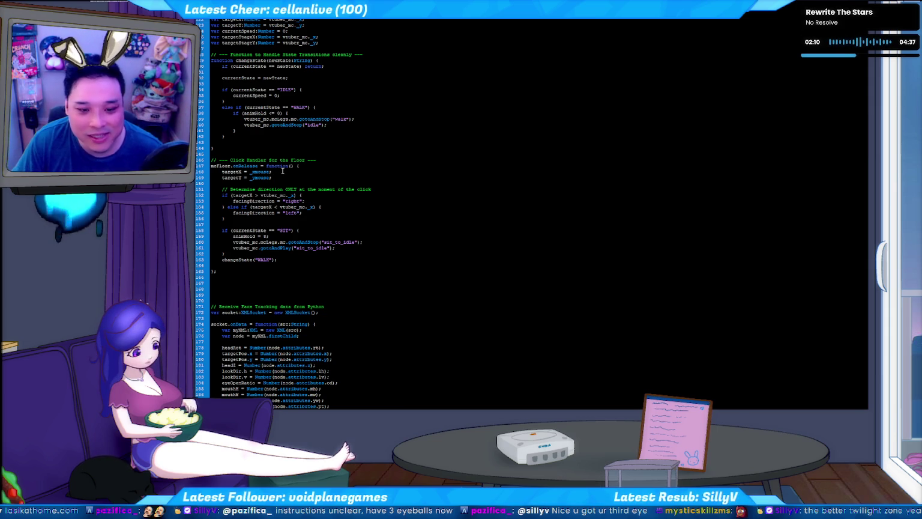
pyautogui.hotkey('ctrl', 'Return')
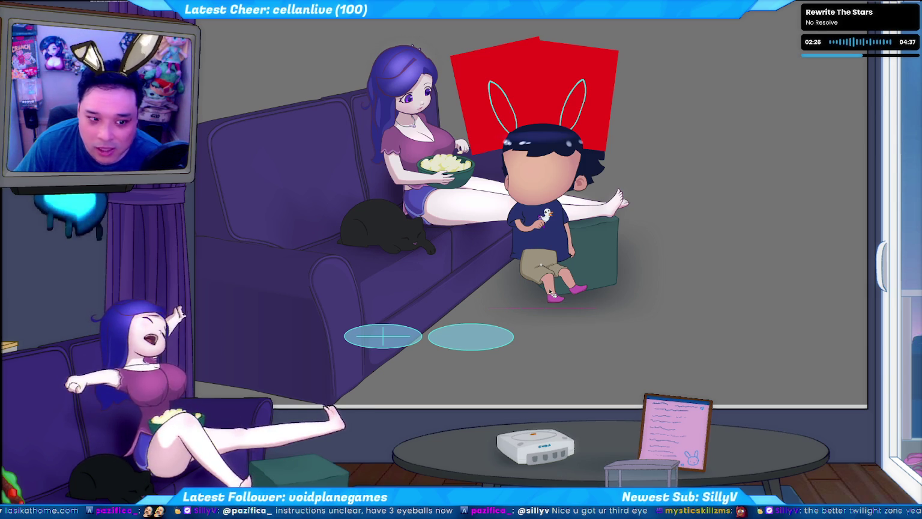
# Close the test preview to get back to the floor-click handler code
pyautogui.hotkey('ctrl', 'w')
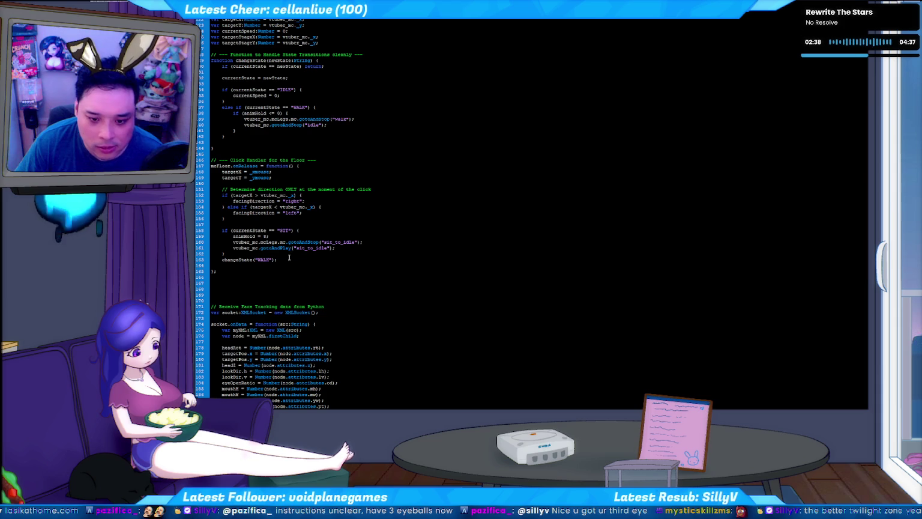
pyautogui.moveTo(299, 230); pyautogui.dragTo(221, 230)
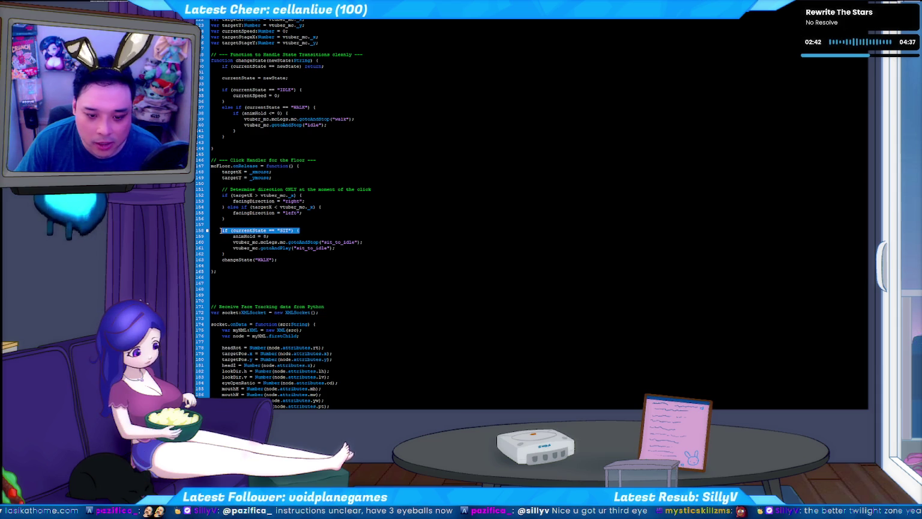
pyautogui.click(305, 230)
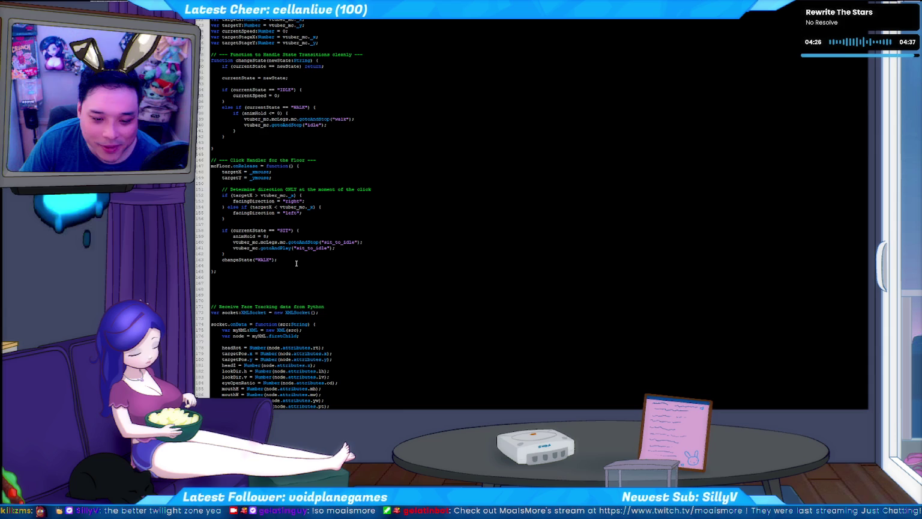
# Scroll the script up to the state setup variables: currentState "IDLE", facingDirection "right", bSitOn true
pyautogui.click(302, 261)
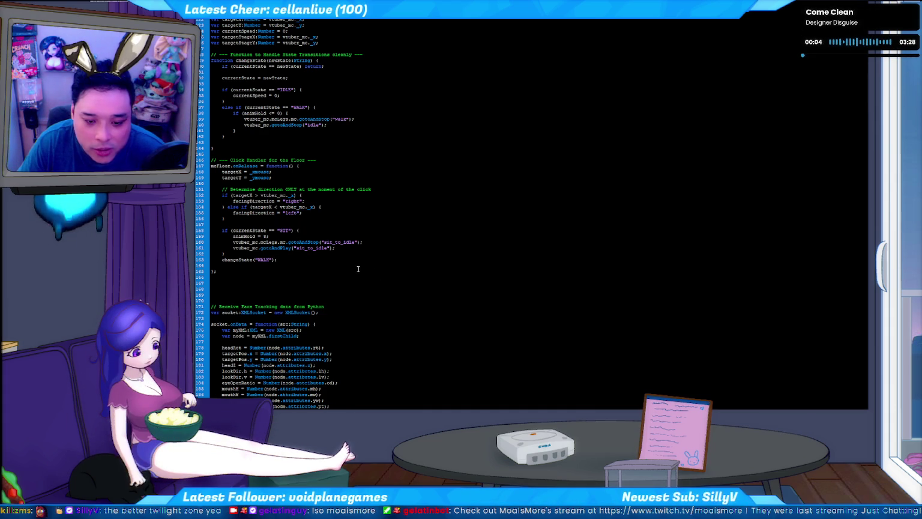
pyautogui.scroll(-2, 355, 269)
pyautogui.scroll(2, 331, 261)
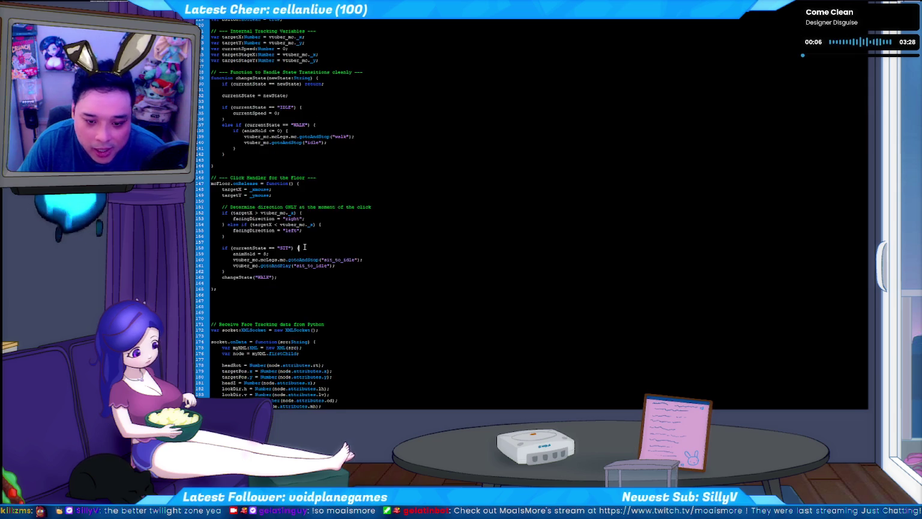
pyautogui.scroll(2, 330, 262)
pyautogui.scroll(2, 318, 240)
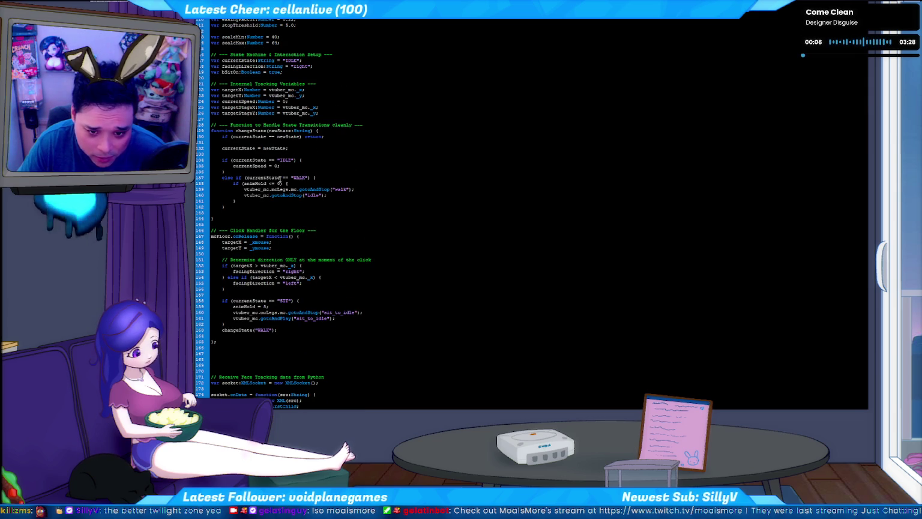
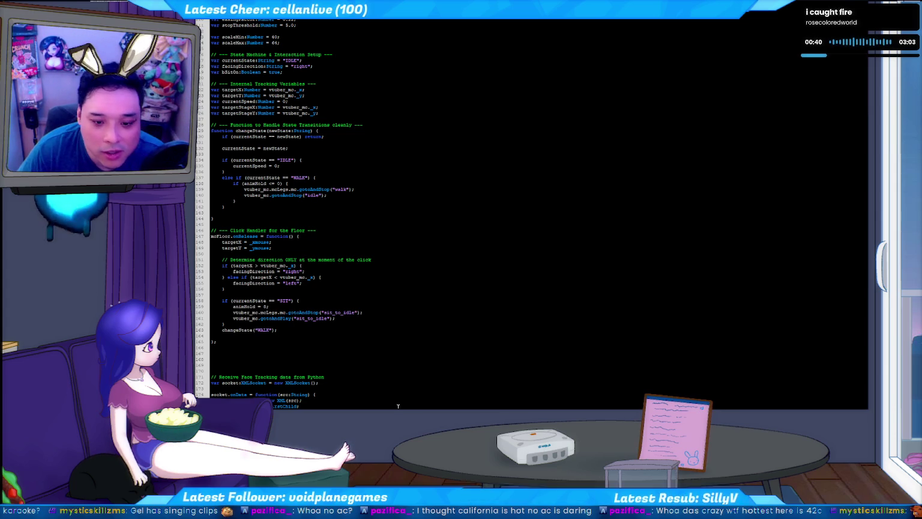
# Test-run the overlay with Ctrl+Enter to preview the updated floor-click walking code
pyautogui.click(369, 295)
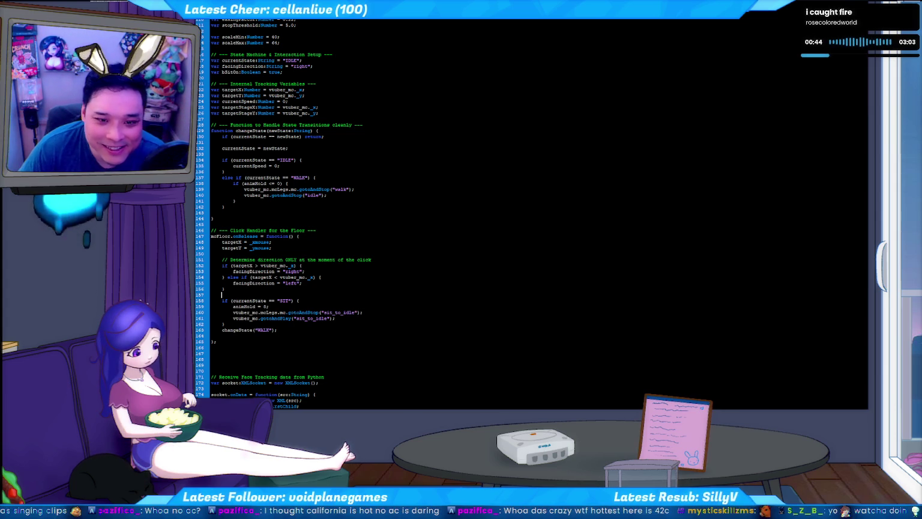
pyautogui.hotkey('ctrl', 'Return')
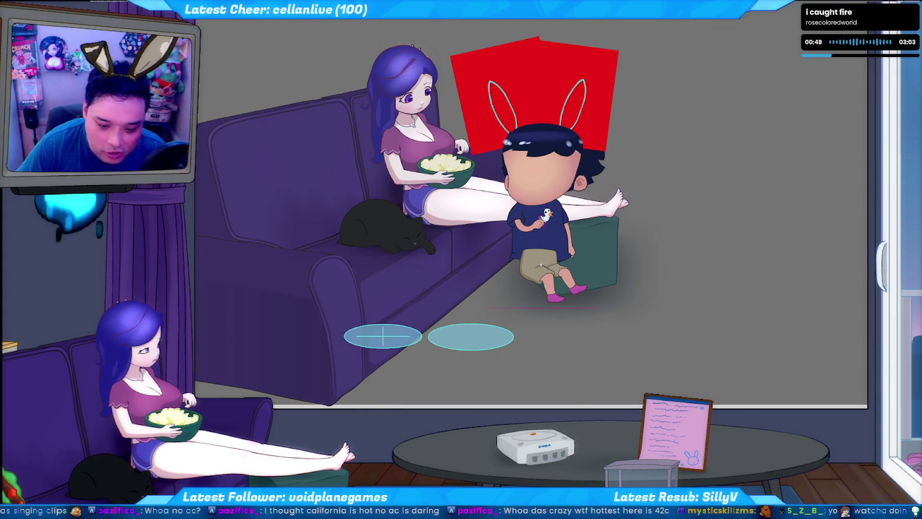
# Check the console running c2f.py, then bring the running overlay window to the front
pyautogui.hotkey('alt', 'Tab')
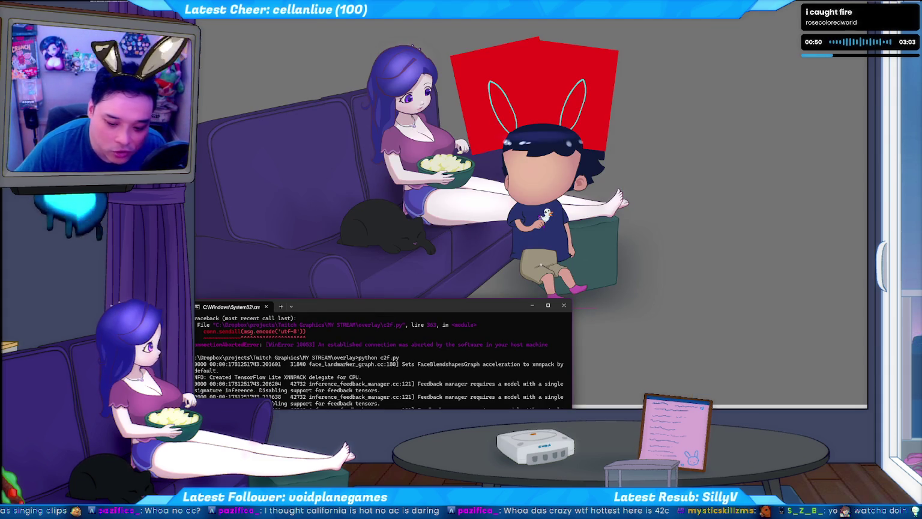
pyautogui.hotkey('alt', 'Tab')
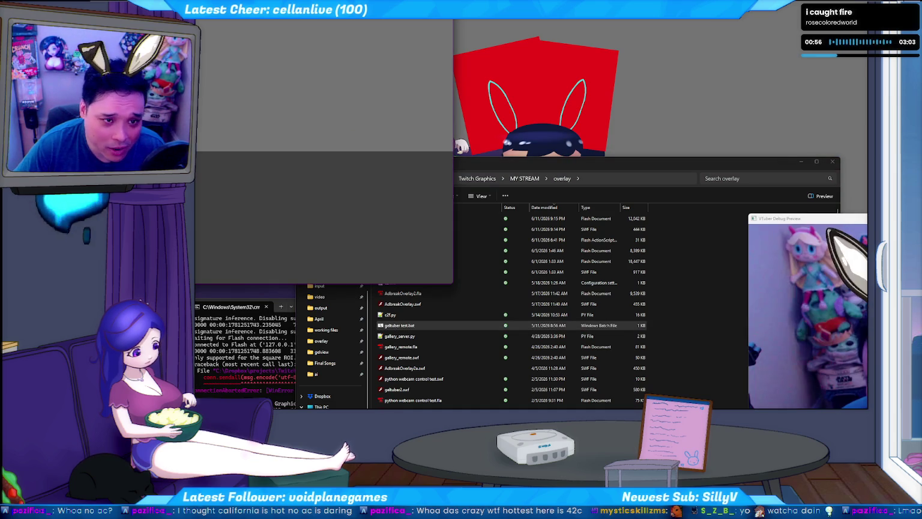
pyautogui.click(808, 312)
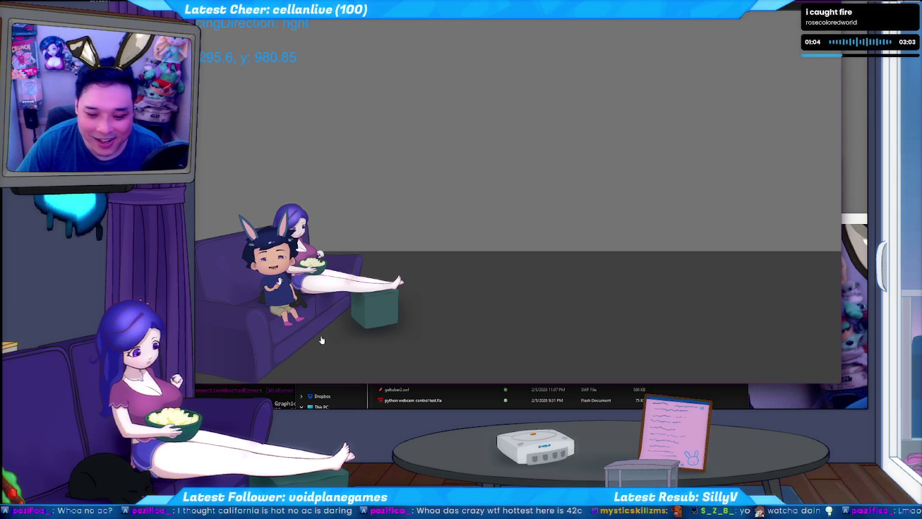
# Walk the chibi off the couch, toward the back, then across to the right side
pyautogui.click(391, 357)
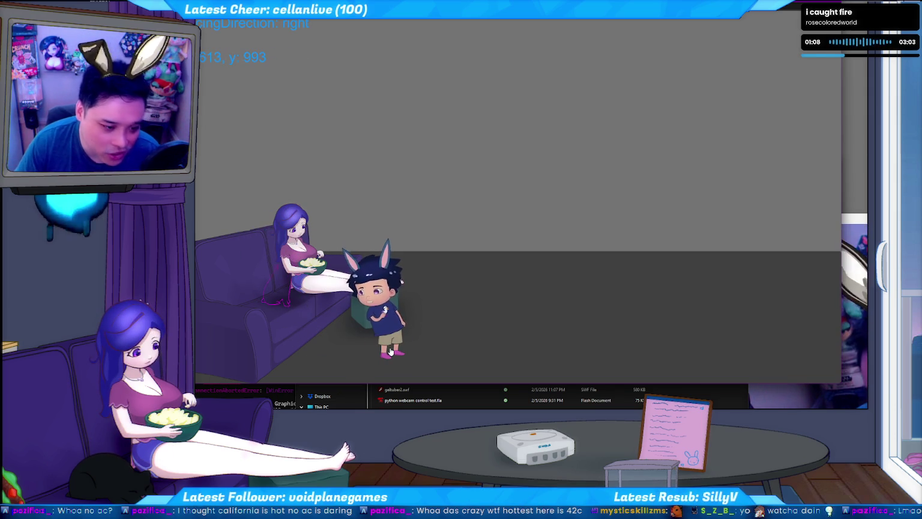
pyautogui.click(434, 294)
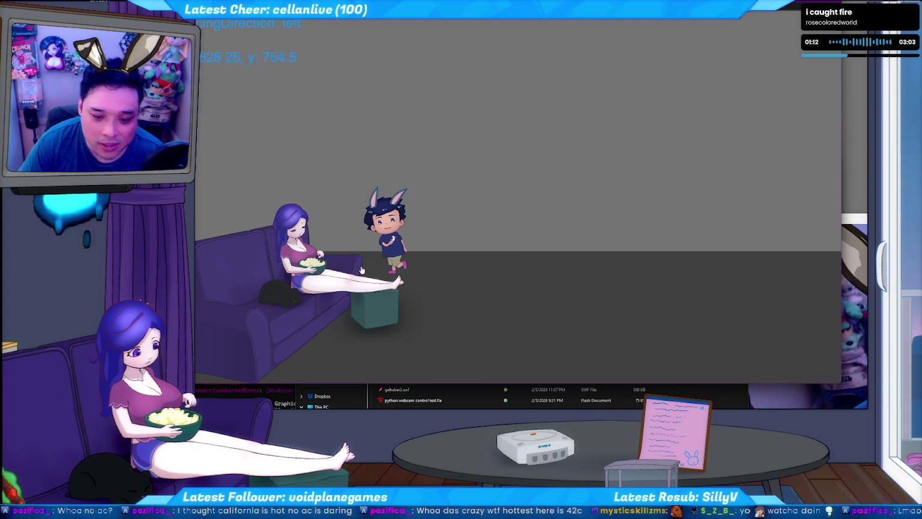
pyautogui.click(747, 276)
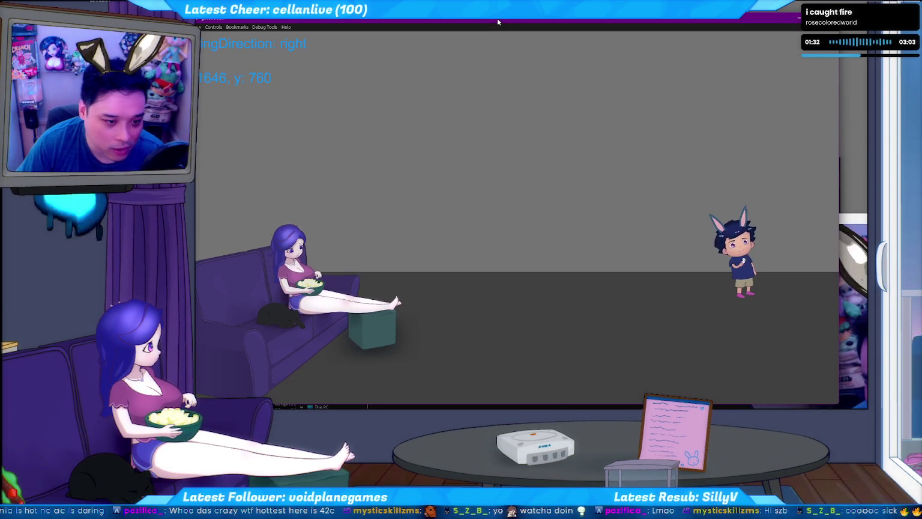
# Walk the chibi left and right, move the webcam preview, then refocus the game
pyautogui.click(488, 320)
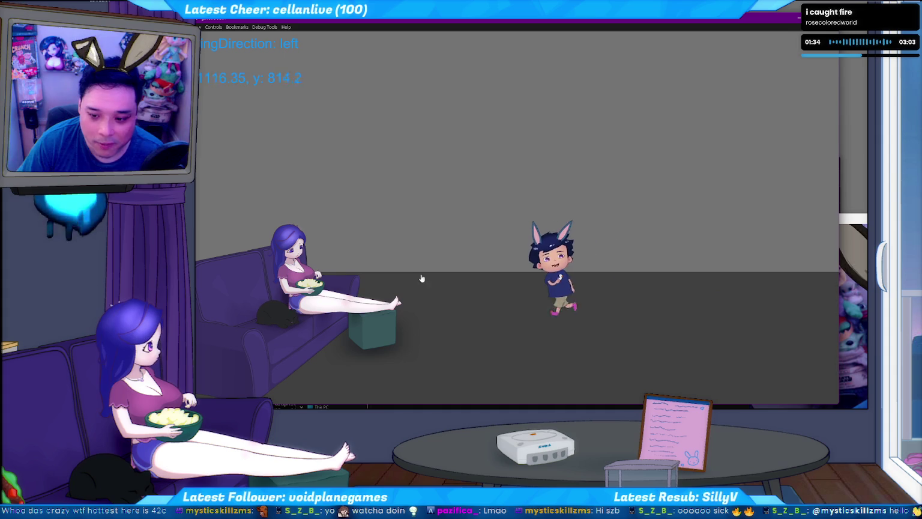
pyautogui.click(617, 301)
pyautogui.click(543, 305)
pyautogui.click(459, 303)
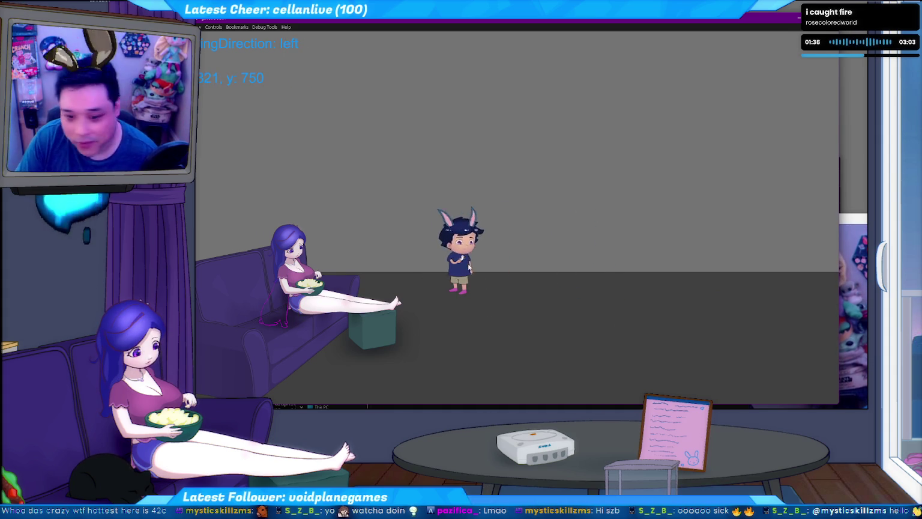
pyautogui.moveTo(863, 216)
pyautogui.mouseDown()
pyautogui.moveTo(493, 129)
pyautogui.moveTo(865, 254)
pyautogui.mouseUp()
pyautogui.click(585, 117)
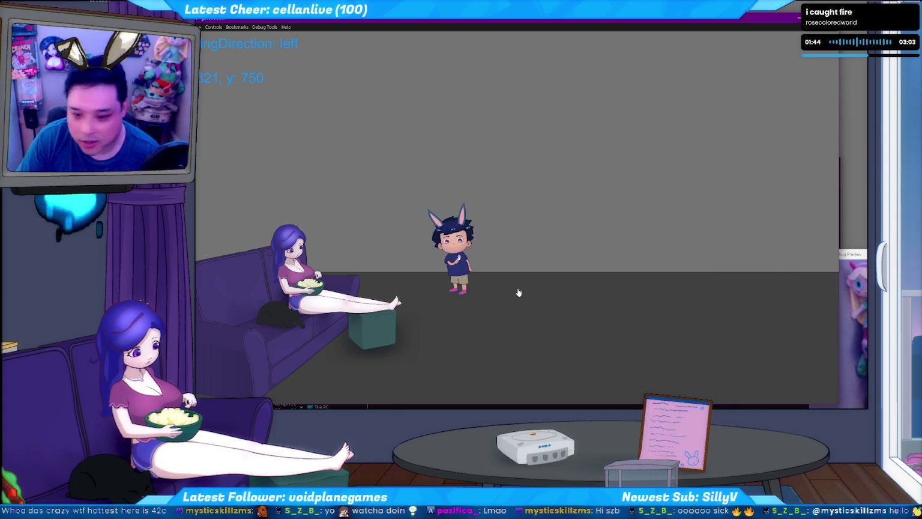
# Walk the chibi to the front of the floor, then right and back left
pyautogui.click(446, 361)
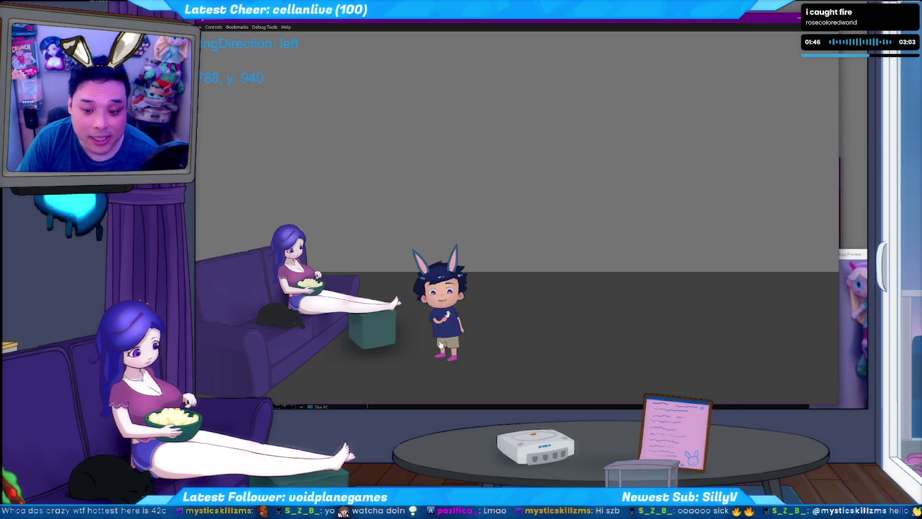
pyautogui.click(445, 370)
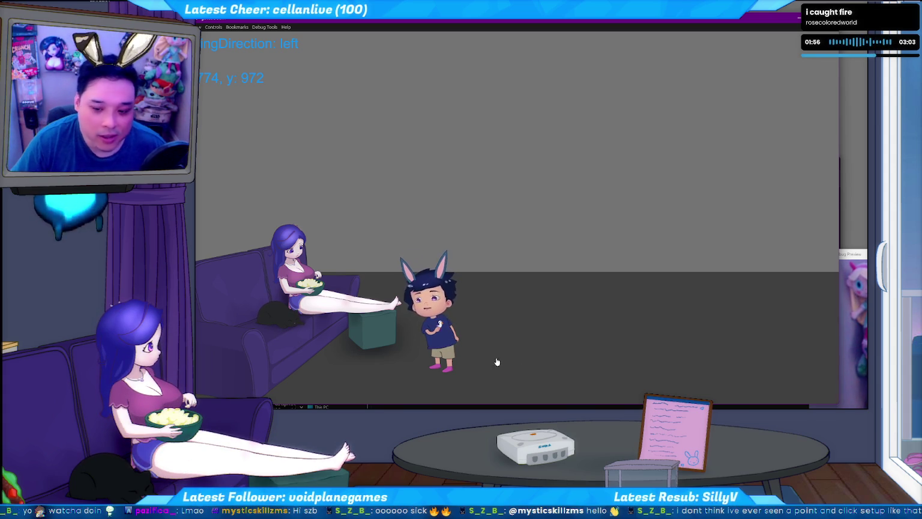
pyautogui.click(578, 374)
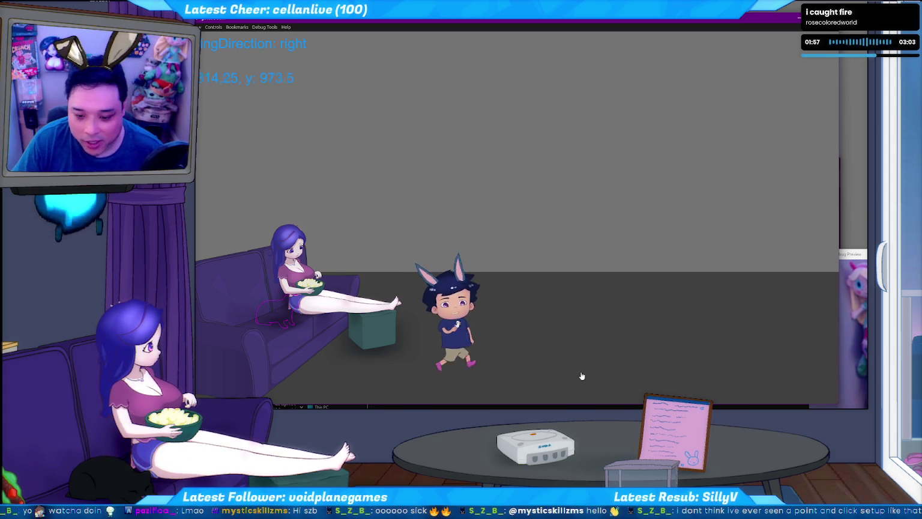
pyautogui.click(486, 371)
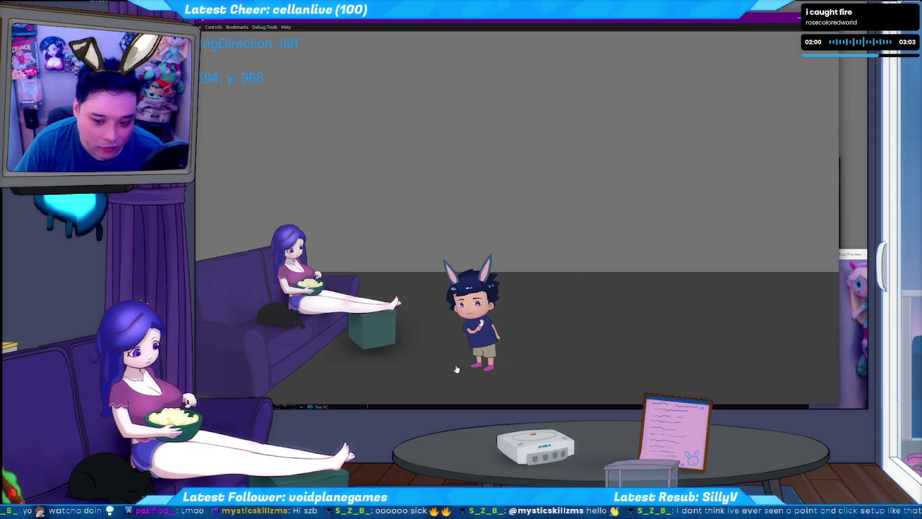
pyautogui.click(457, 368)
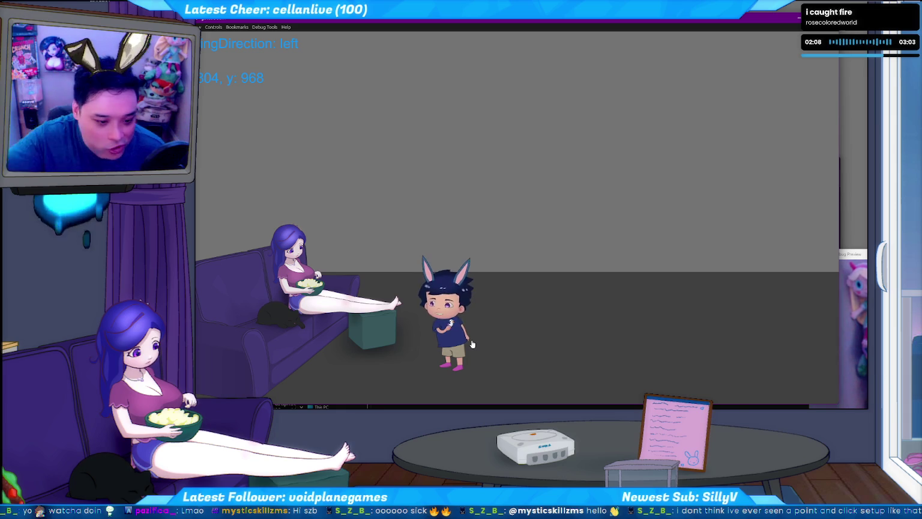
# Send the chibi right and back left, then drag the VTuber Debug Preview to the centre
pyautogui.click(614, 365)
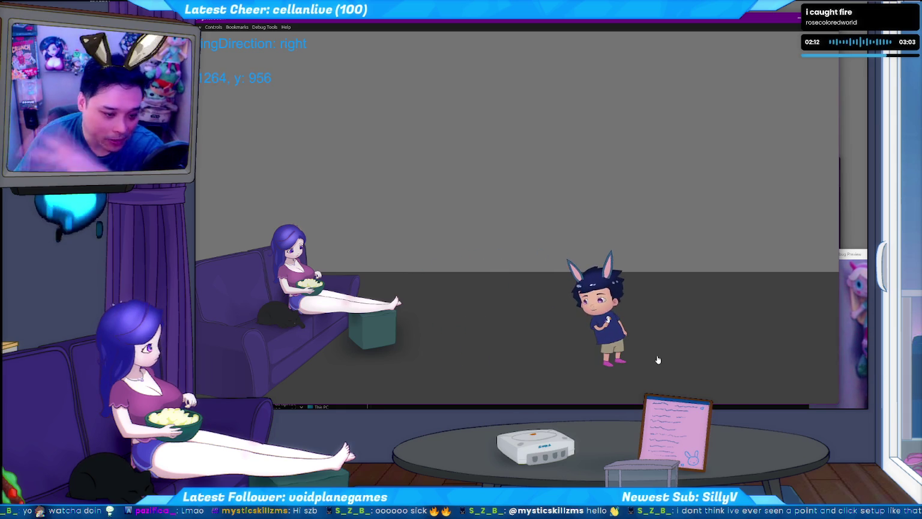
pyautogui.click(694, 358)
pyautogui.click(564, 363)
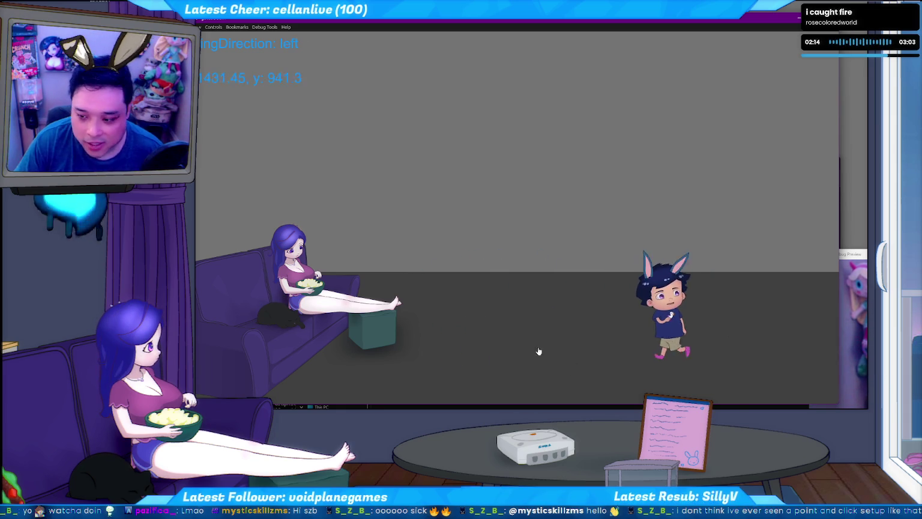
pyautogui.moveTo(856, 255); pyautogui.dragTo(368, 59)
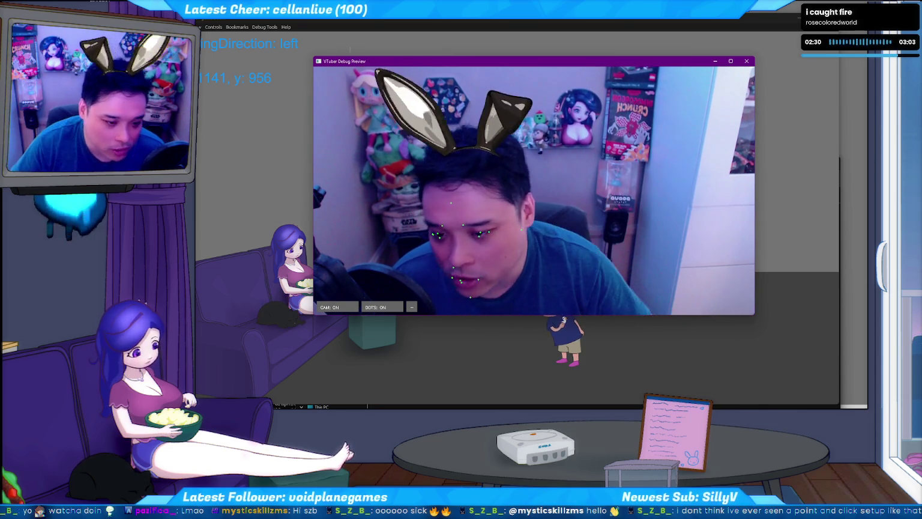
# Move the webcam preview aside, refocus the game, and walk the chibi to sit on the couch
pyautogui.moveTo(624, 158); pyautogui.dragTo(717, 208)
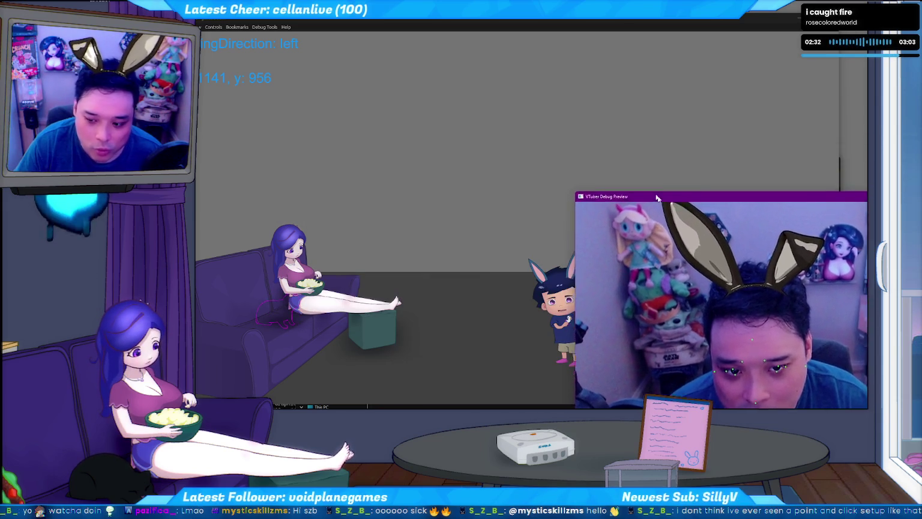
pyautogui.click(489, 137)
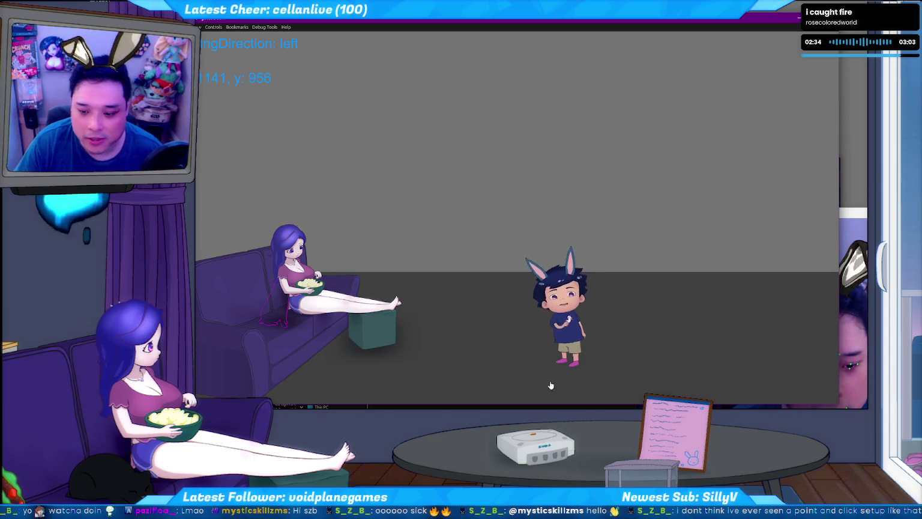
pyautogui.click(535, 371)
pyautogui.click(341, 377)
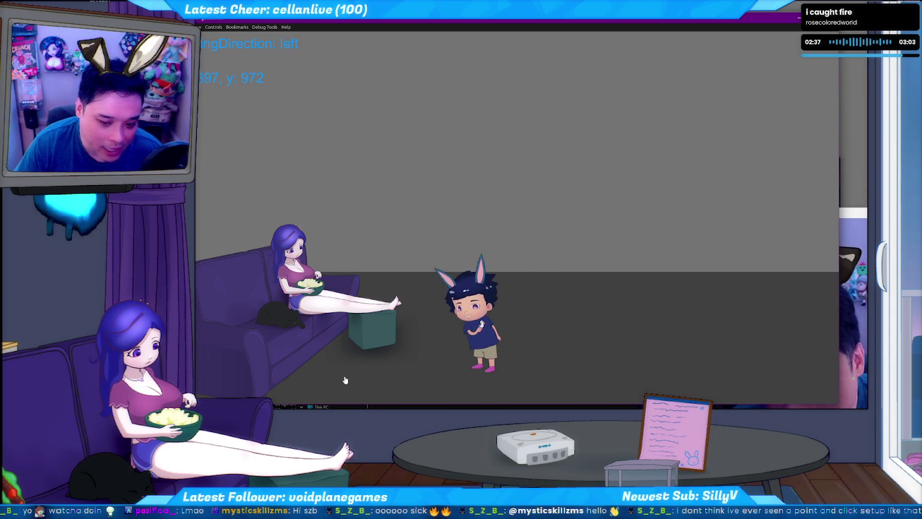
pyautogui.click(297, 350)
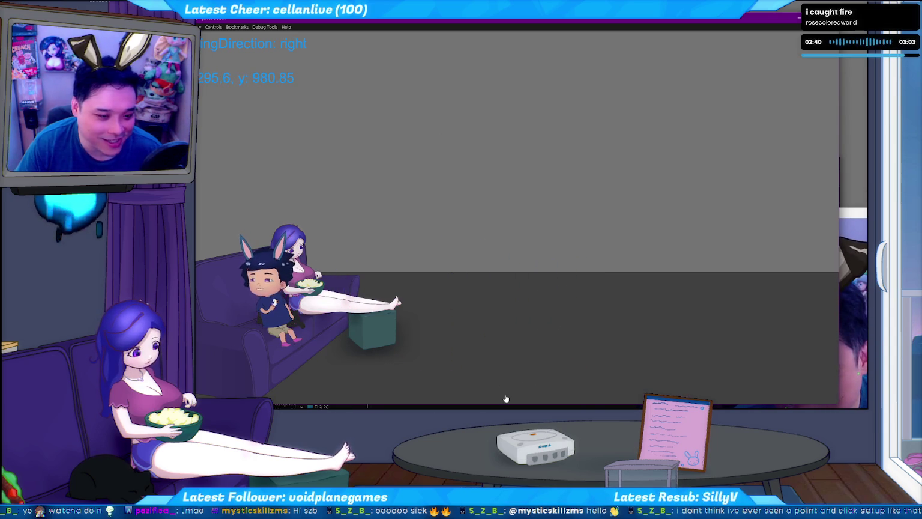
# Alternate floor and couch clicks to confirm the chibi stands up and sits down repeatedly
pyautogui.click(419, 386)
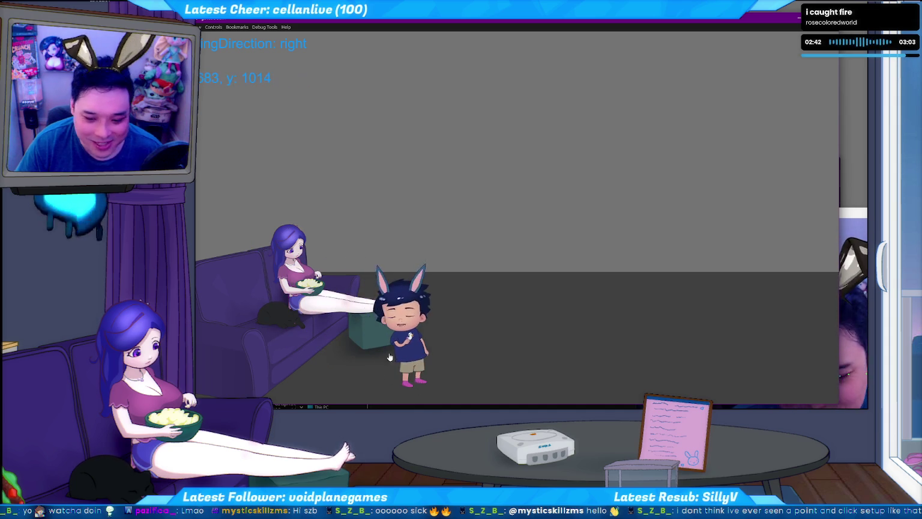
pyautogui.click(337, 374)
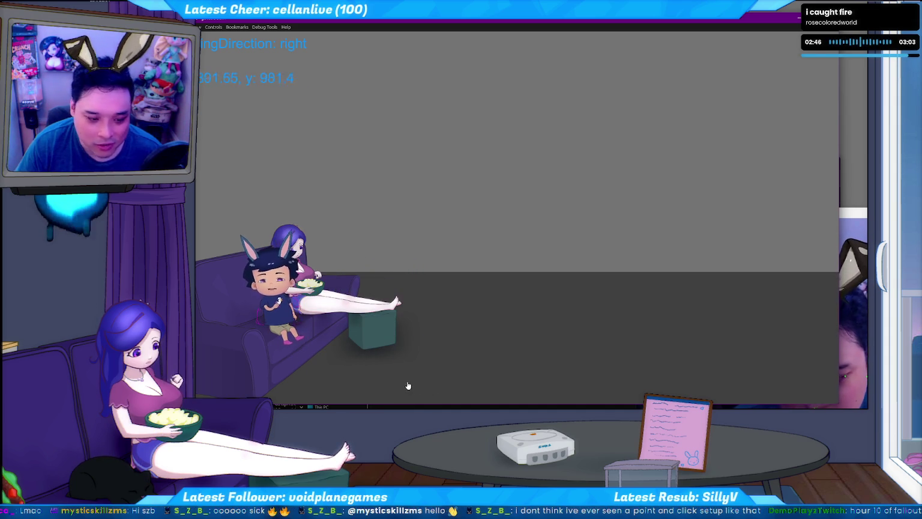
pyautogui.click(424, 389)
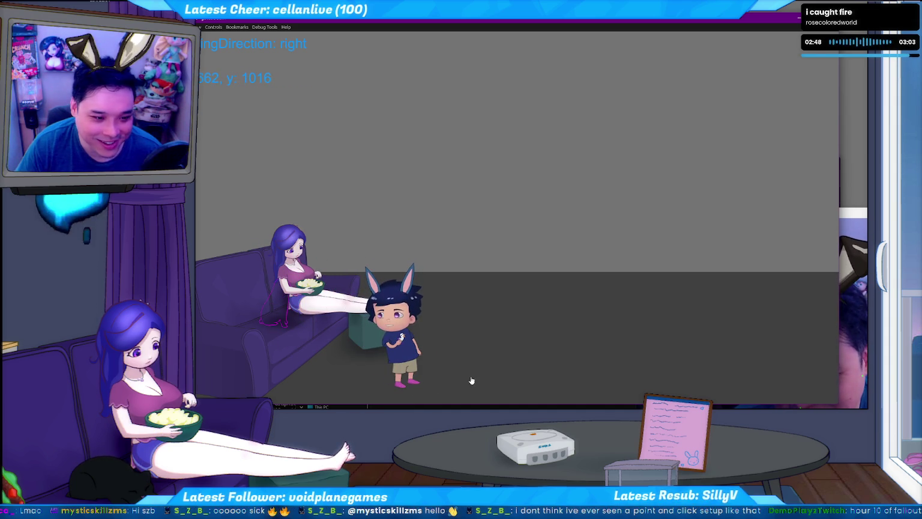
pyautogui.click(328, 376)
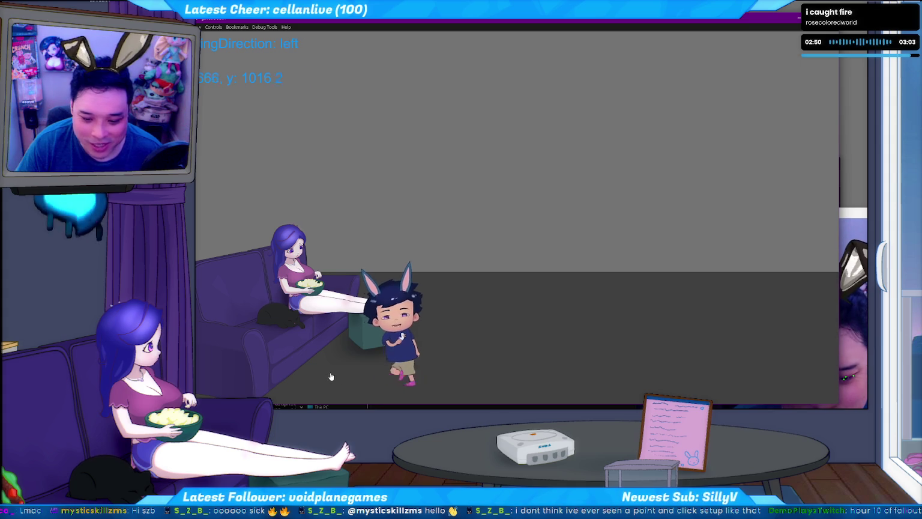
pyautogui.click(458, 388)
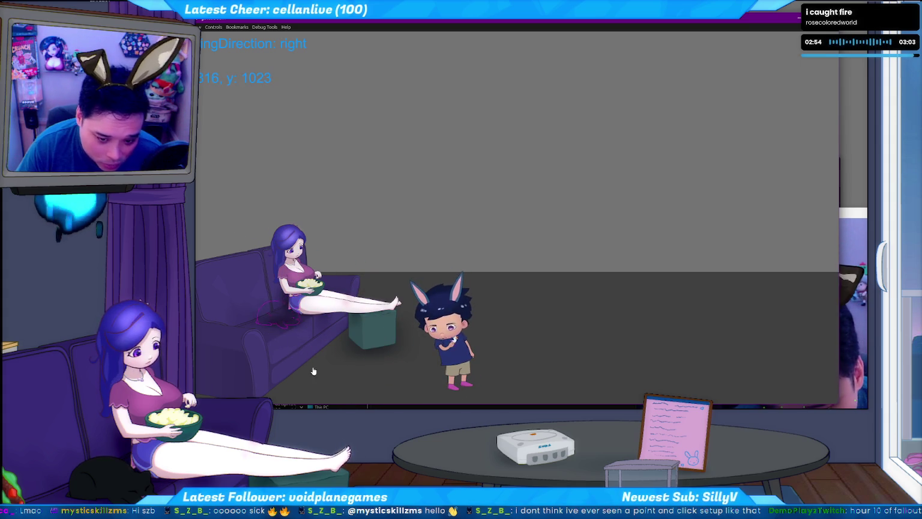